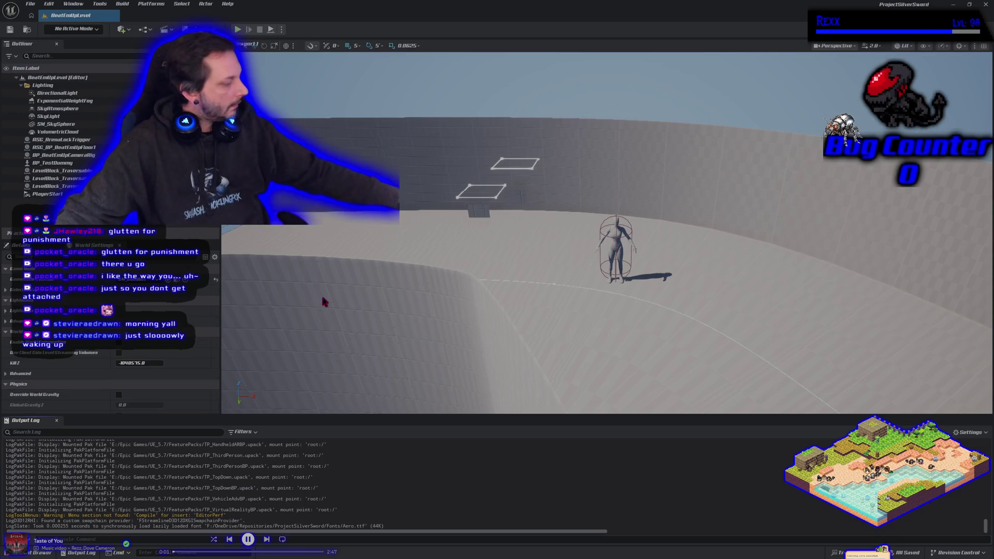
Step: Restore the previously open asset editors, including GA_Longsword and GA_LightAttack, beside BeatEmUpLevel
click(236, 29)
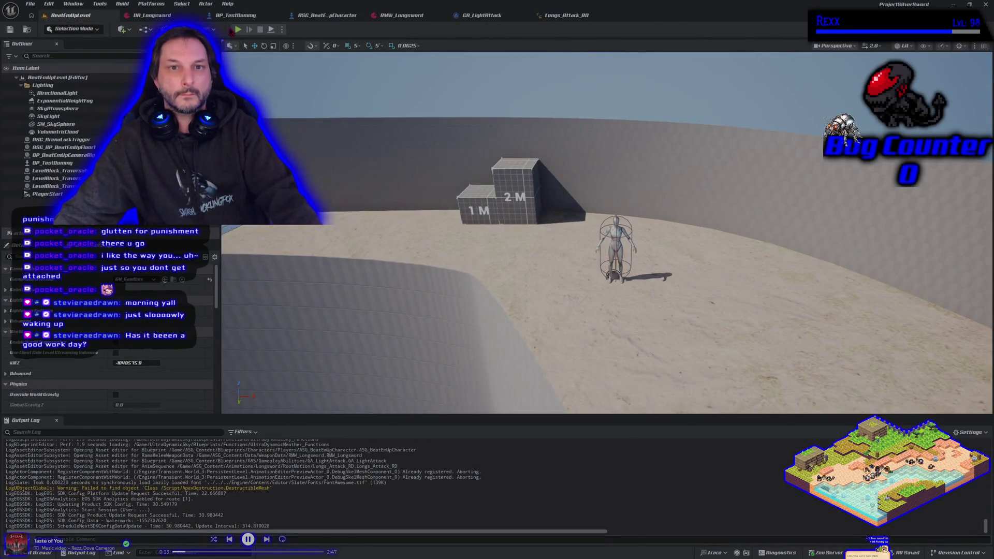
click(238, 29)
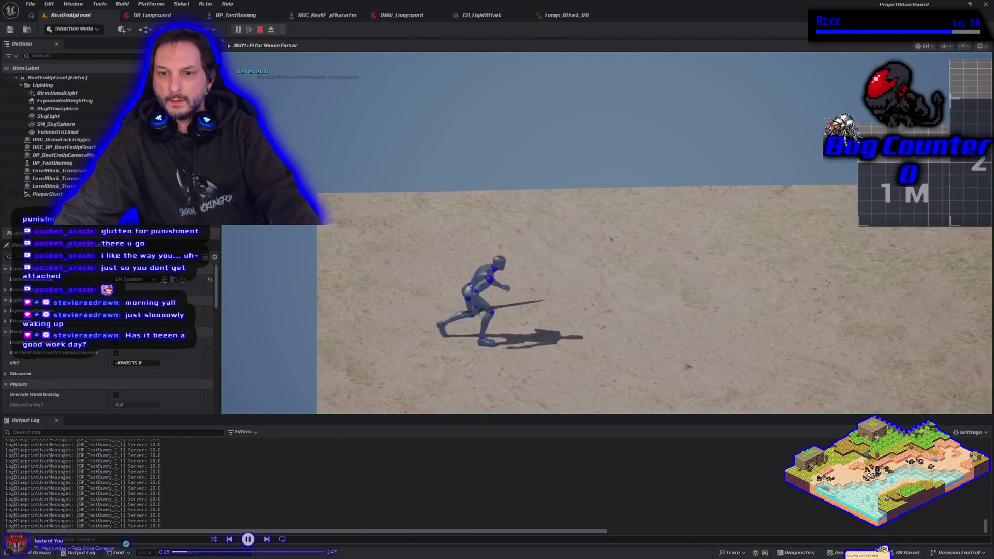
key(a)
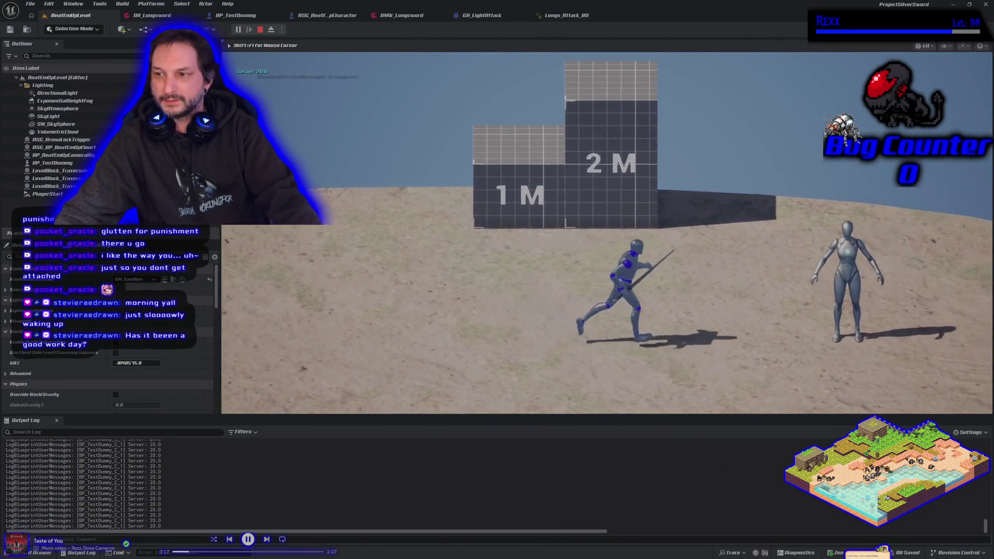
key(d)
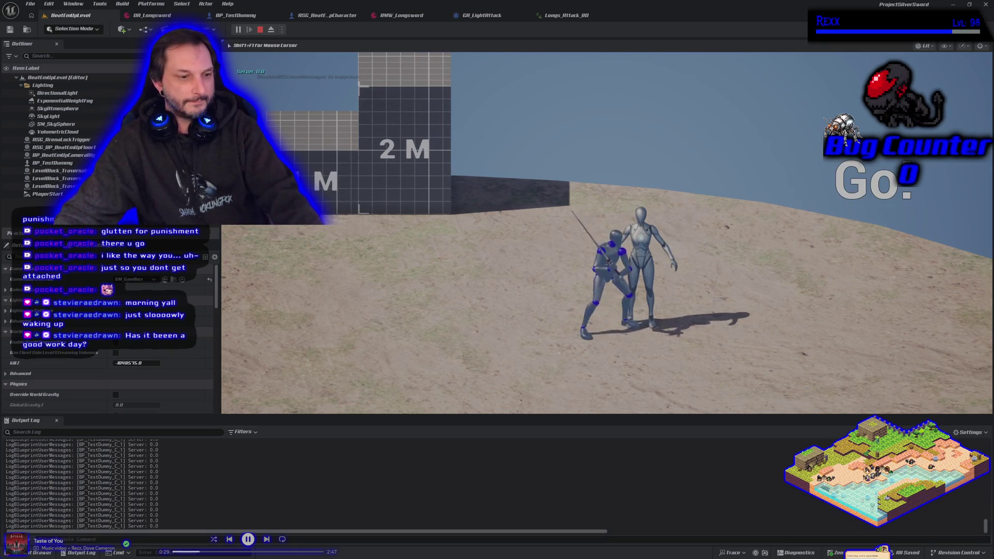
key(Escape)
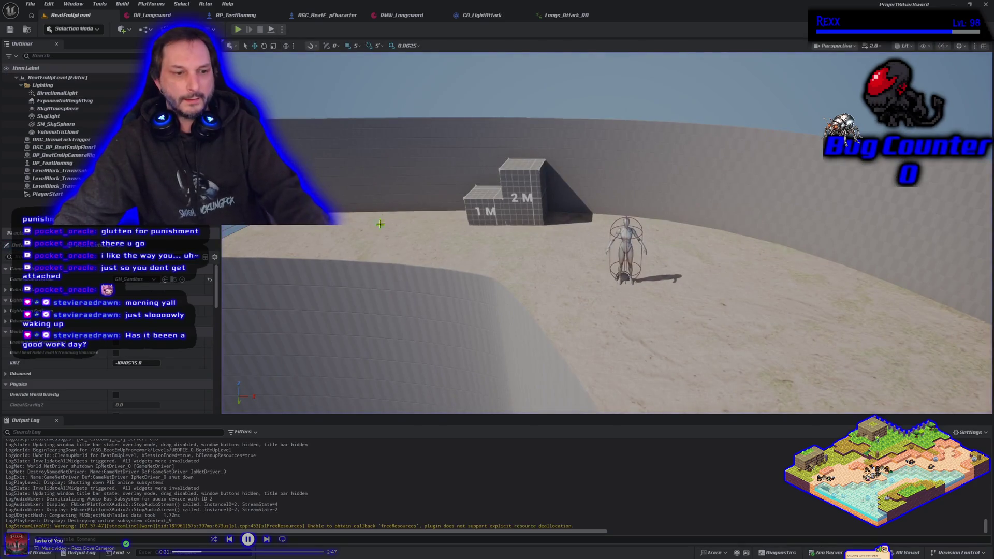
Step: Orbit the level view toward the boxes, then bring up the DA_Longsword weapon data asset
mouse_move(508, 270)
mouse_down()
mouse_move(497, 262)
mouse_move(523, 248)
mouse_move(510, 279)
mouse_move(499, 272)
mouse_move(528, 264)
mouse_move(513, 275)
mouse_move(557, 278)
mouse_up()
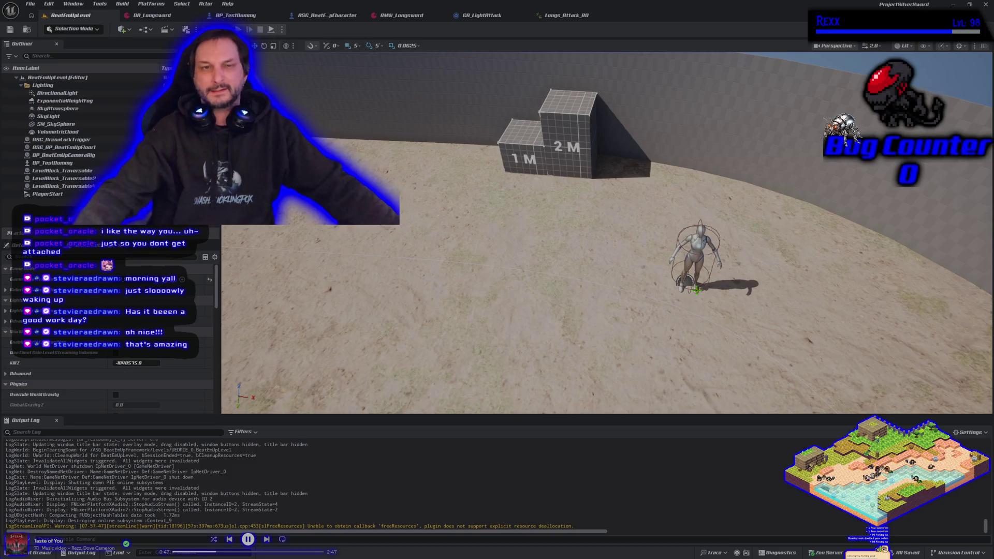
click(152, 15)
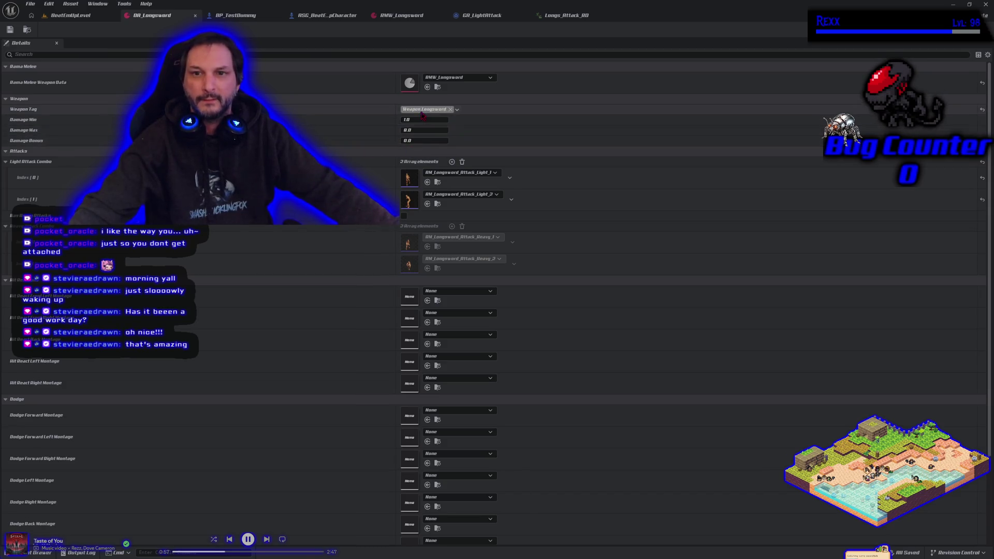
Step: Scroll through the Details panel, then view RMW_Longsword's mesh and damage settings
scroll(381, 436, down, 3)
scroll(380, 435, up, 3)
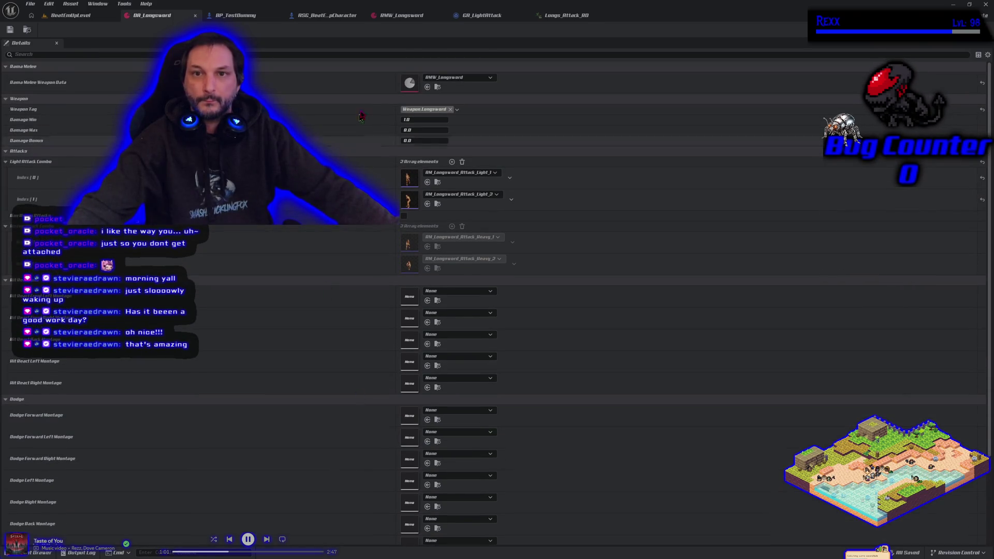
click(397, 16)
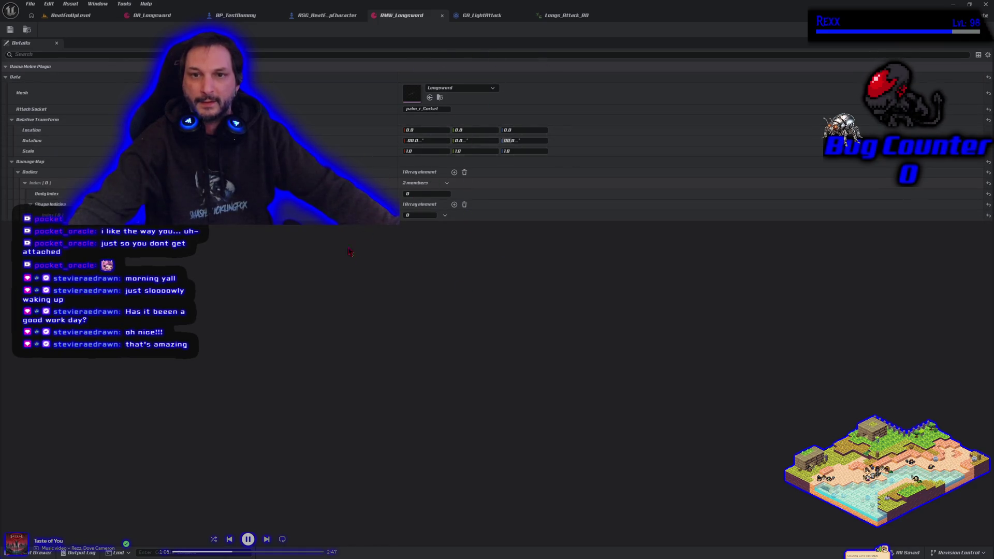
Step: Preview the Longs_Attack_RD attack animation against GA_LightAttack, then close Longs_Attack_RD
click(326, 15)
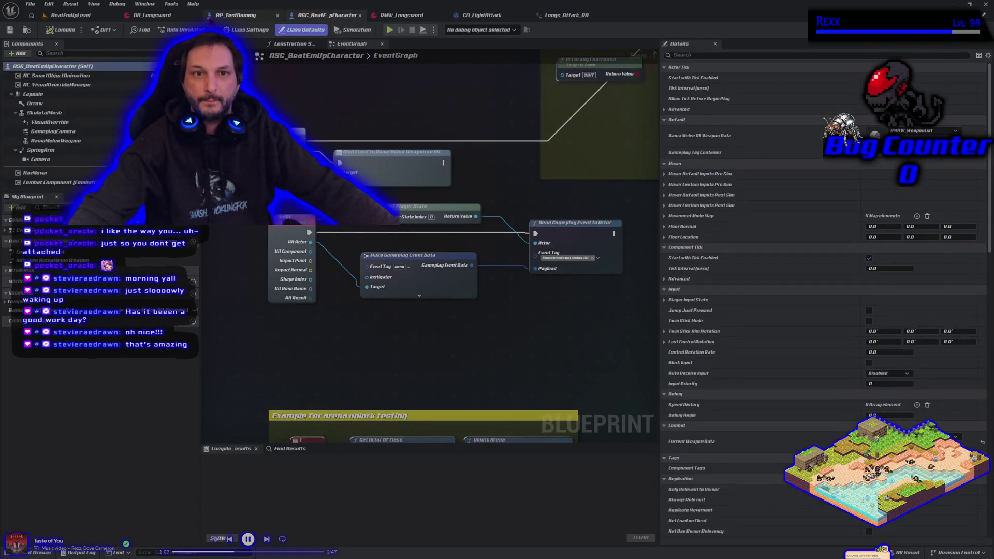
click(153, 16)
click(566, 15)
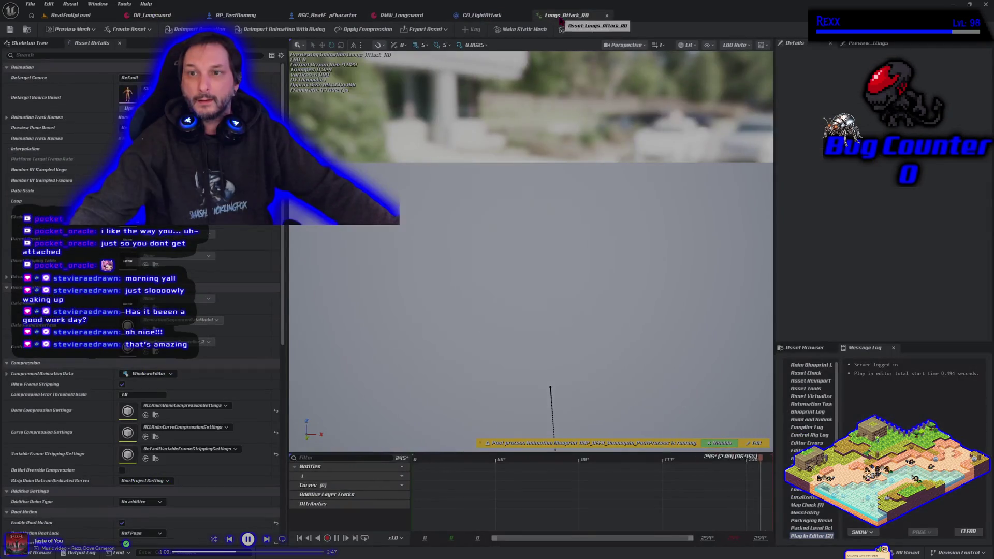
click(481, 15)
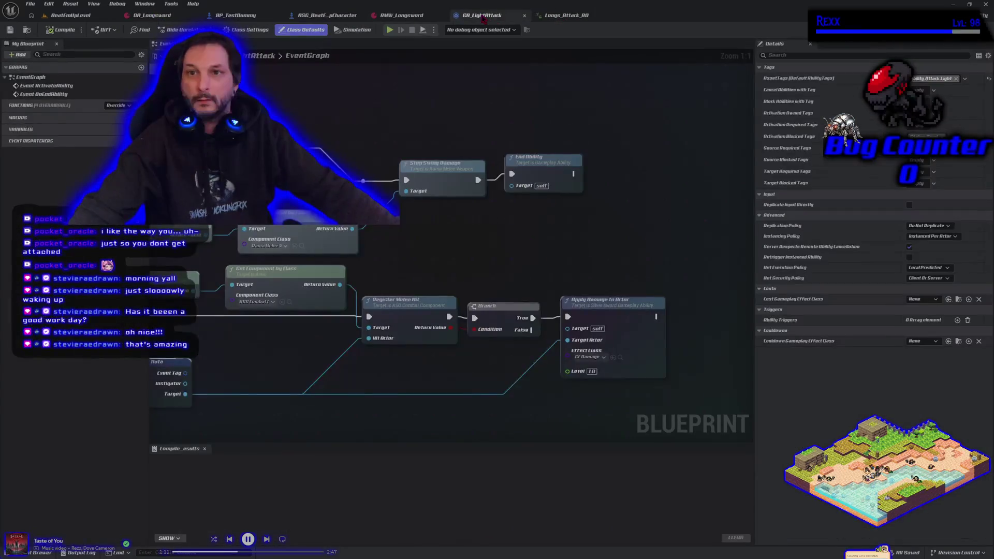
click(585, 15)
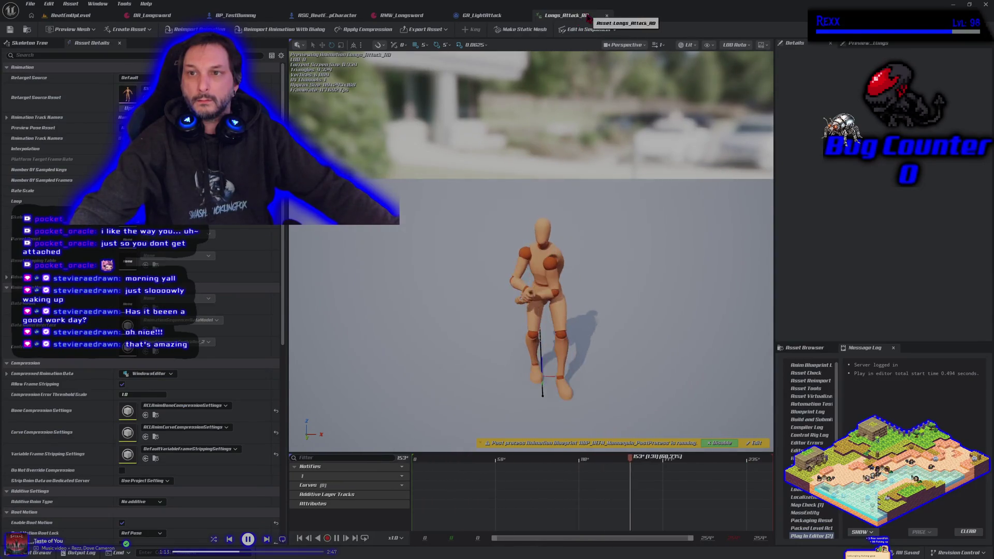
click(607, 16)
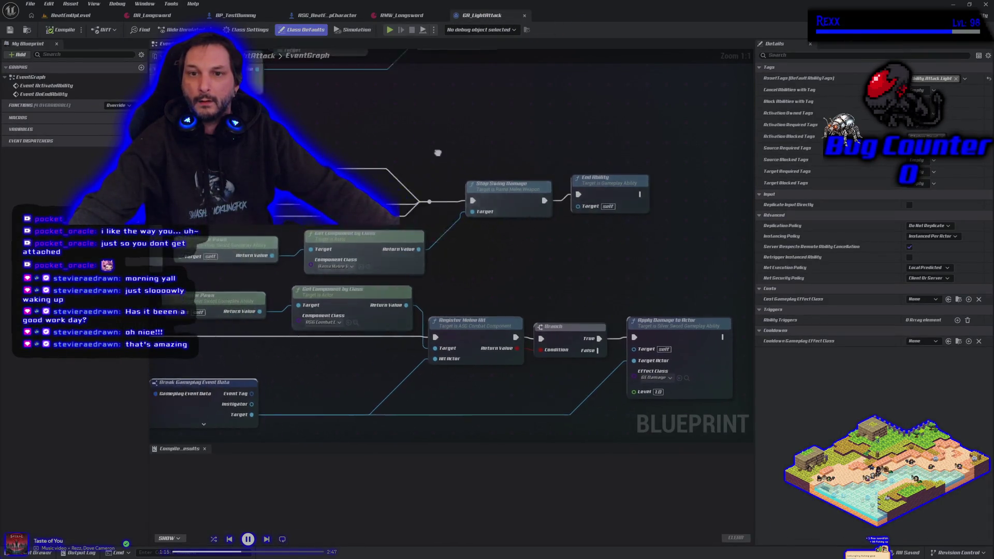
Step: Zoom out and pan to see the whole GA_LightAttack EventGraph
scroll(437, 153, down, 3)
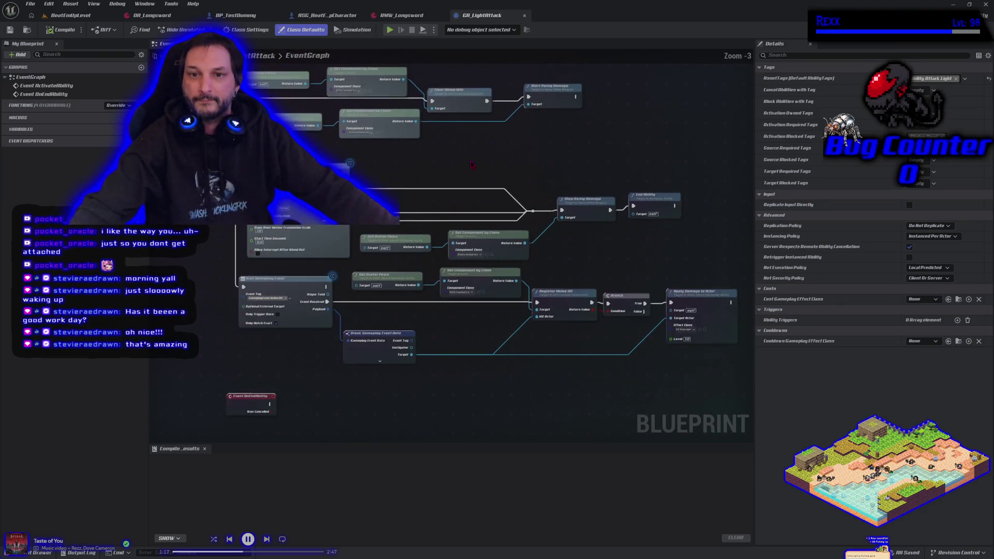
drag(471, 164, 346, 168)
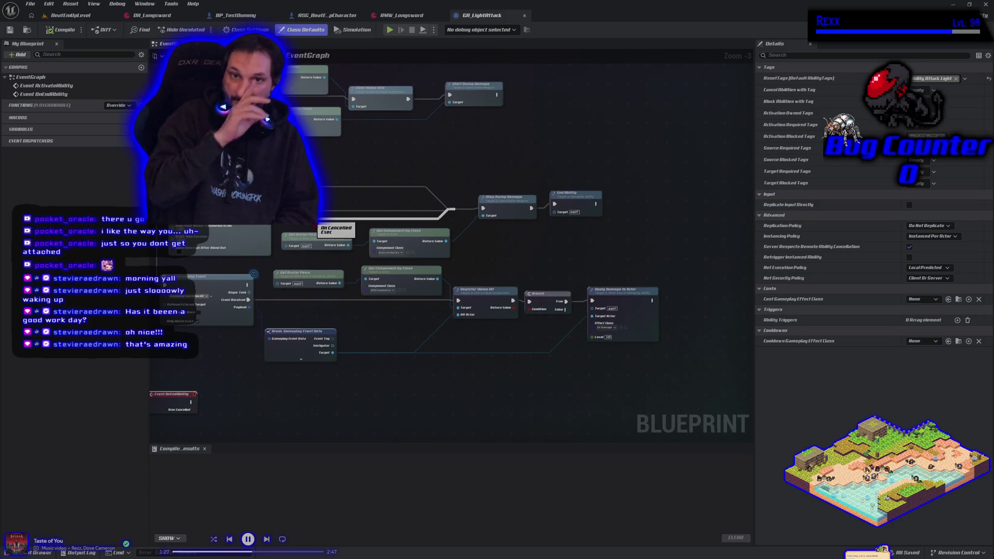
scroll(317, 226, down, 1)
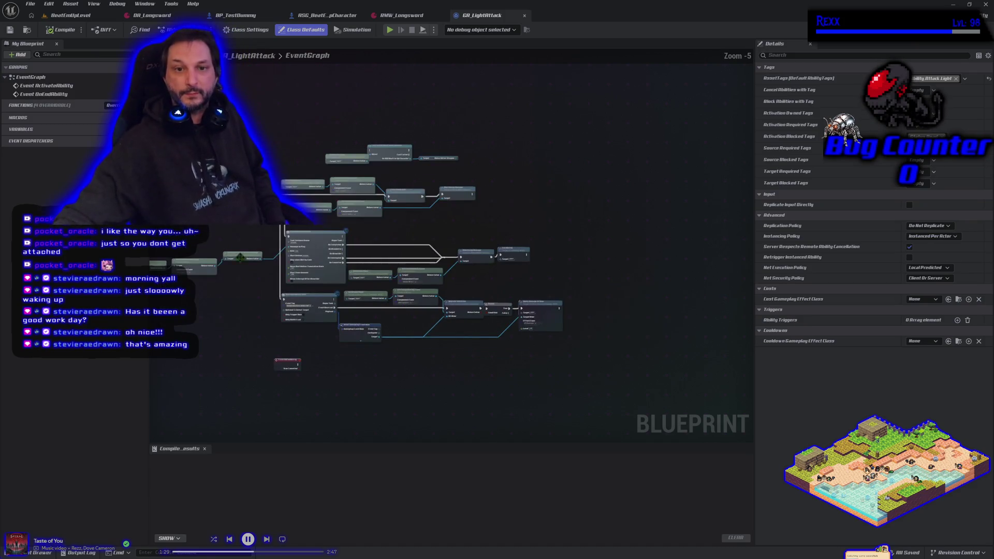
mouse_move(317, 226)
mouse_down()
mouse_move(328, 139)
mouse_move(383, 209)
mouse_up()
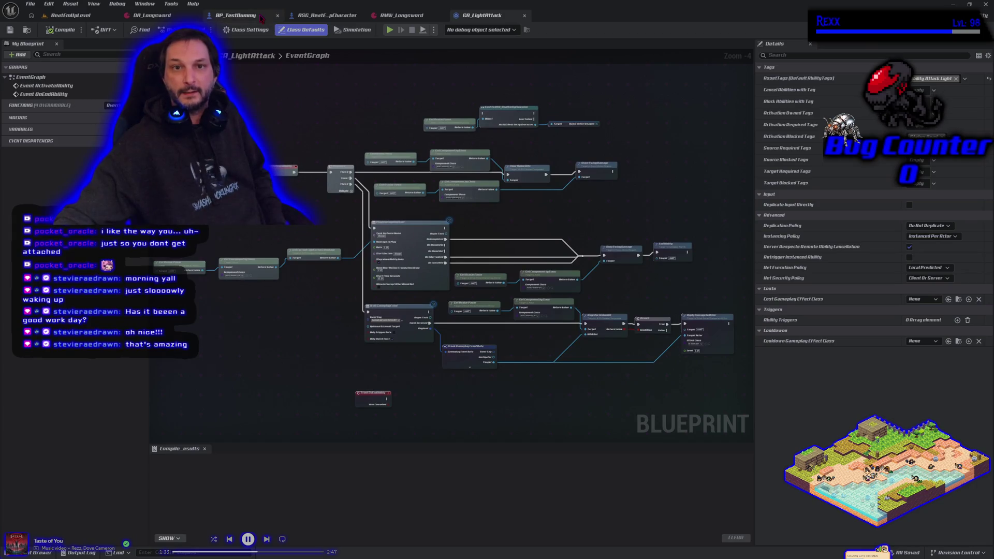
Step: In ASG_BeatEmUpCharacter's EventGraph, select the five melee hit-handling nodes and drag them slightly lower
click(327, 15)
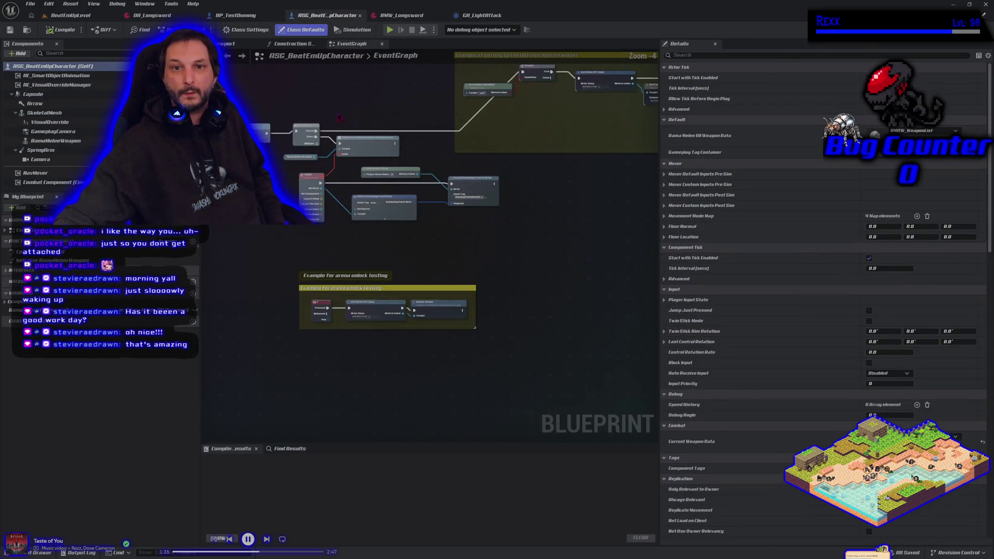
mouse_move(387, 156)
mouse_down()
mouse_move(469, 216)
mouse_move(272, 165)
mouse_move(211, 170)
mouse_move(369, 187)
mouse_up()
scroll(396, 288, up, 1)
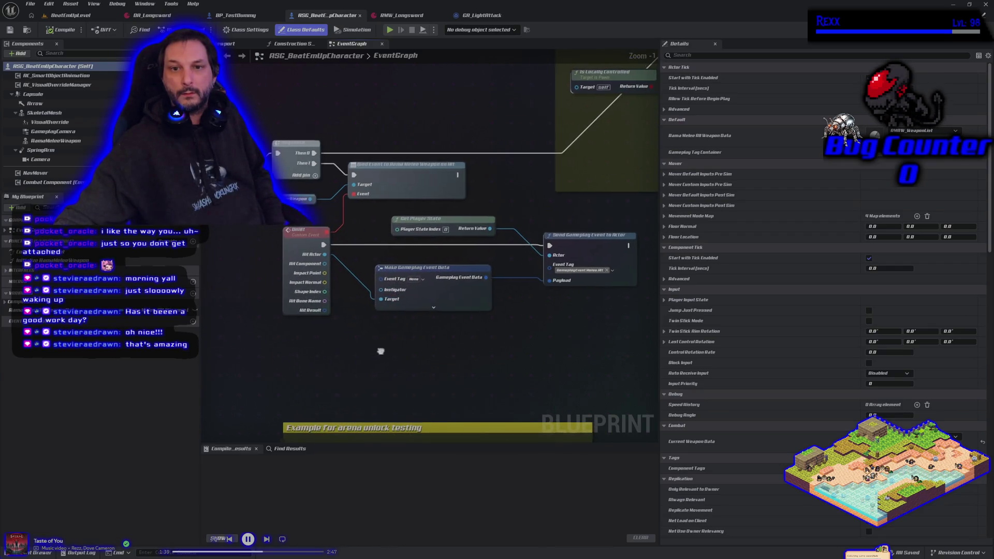
scroll(363, 332, up, 2)
mouse_move(297, 171)
mouse_down()
mouse_move(337, 259)
mouse_move(518, 334)
mouse_up()
mouse_move(385, 183)
mouse_down()
mouse_move(391, 231)
mouse_move(394, 212)
mouse_up()
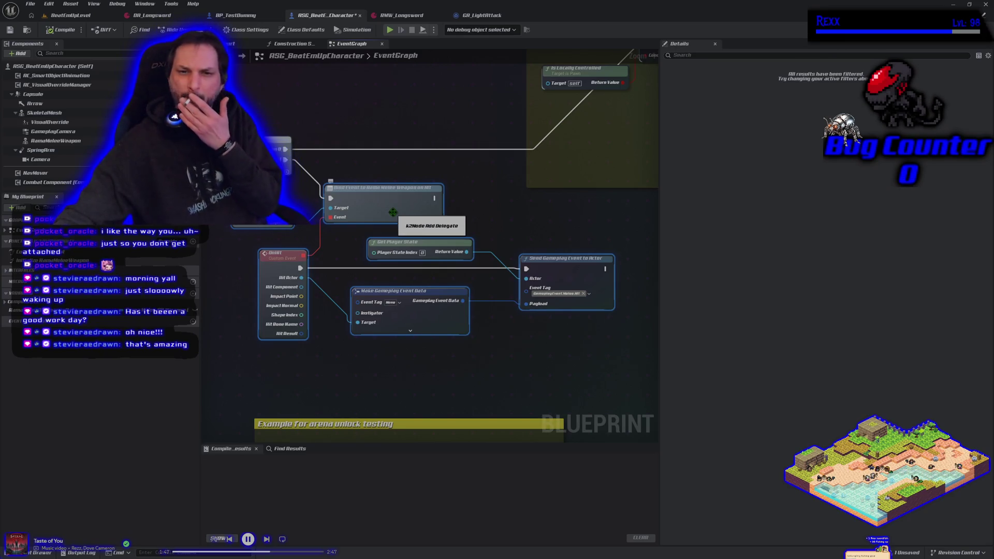
Step: Collapse the selected hit nodes into a 'Melee Hit Trace' graph node and move it up-left
right_click(394, 214)
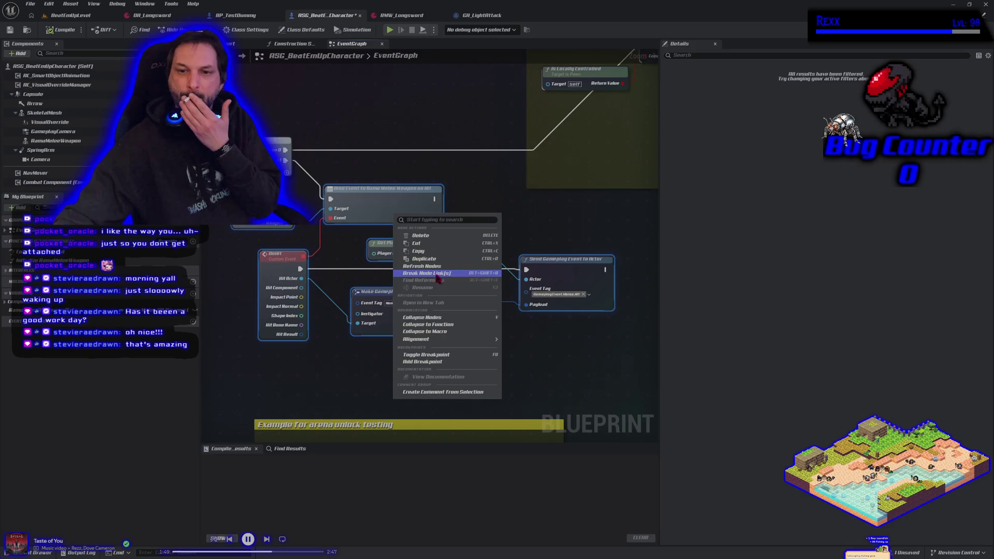
click(430, 318)
text(Melee Hit Trace)
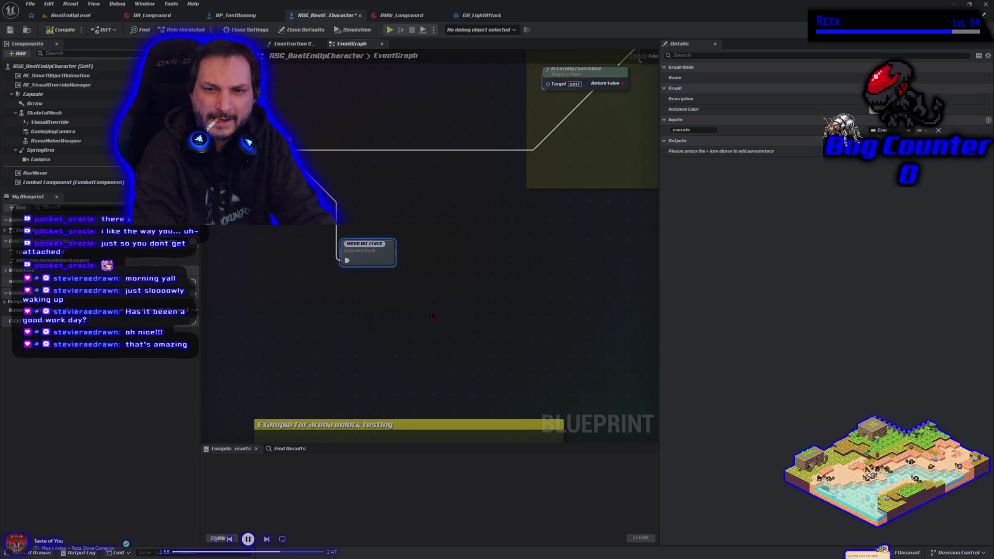
key(Return)
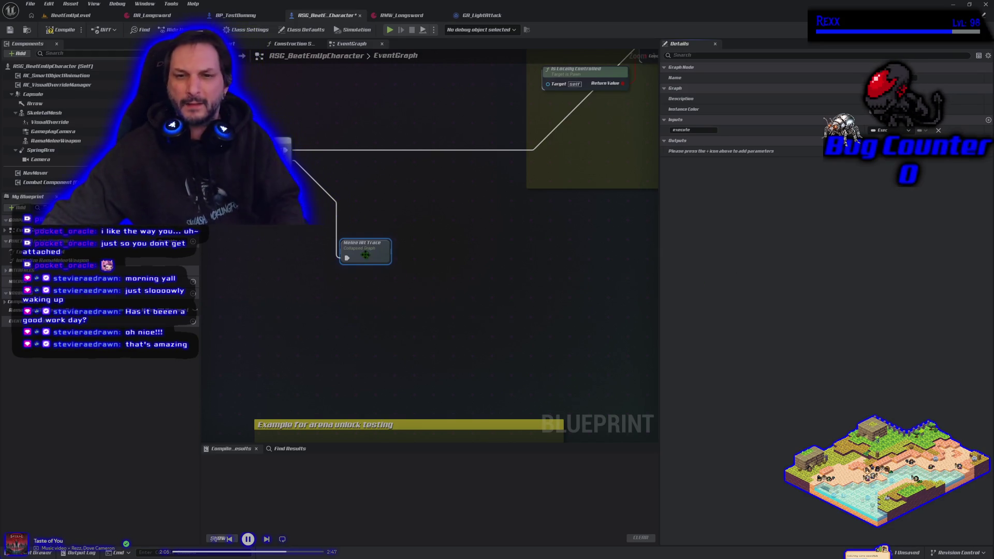
mouse_move(362, 256)
mouse_down()
mouse_move(352, 175)
mouse_move(340, 176)
mouse_up()
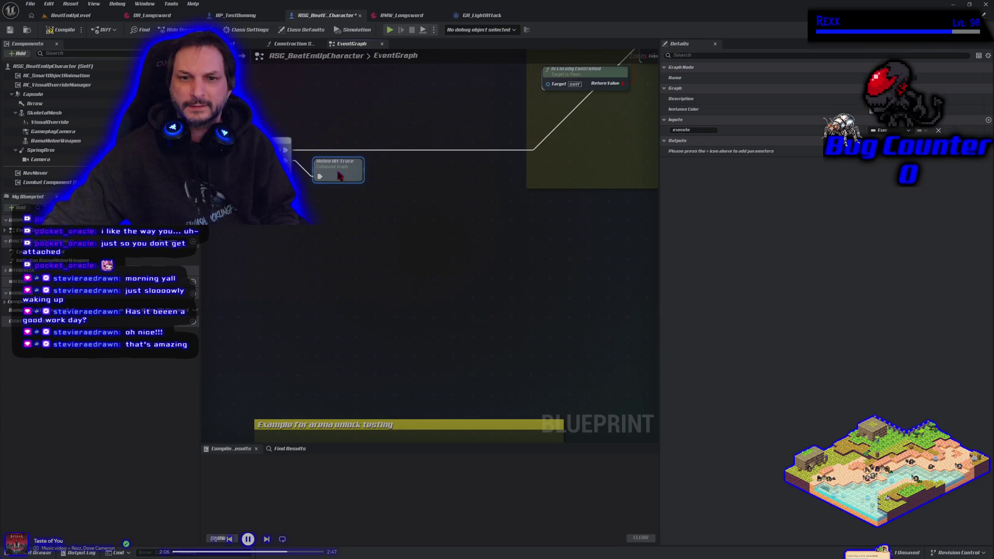
Step: Compile ASG_BeatEmUpCharacter, then switch to GitHub Desktop
click(52, 31)
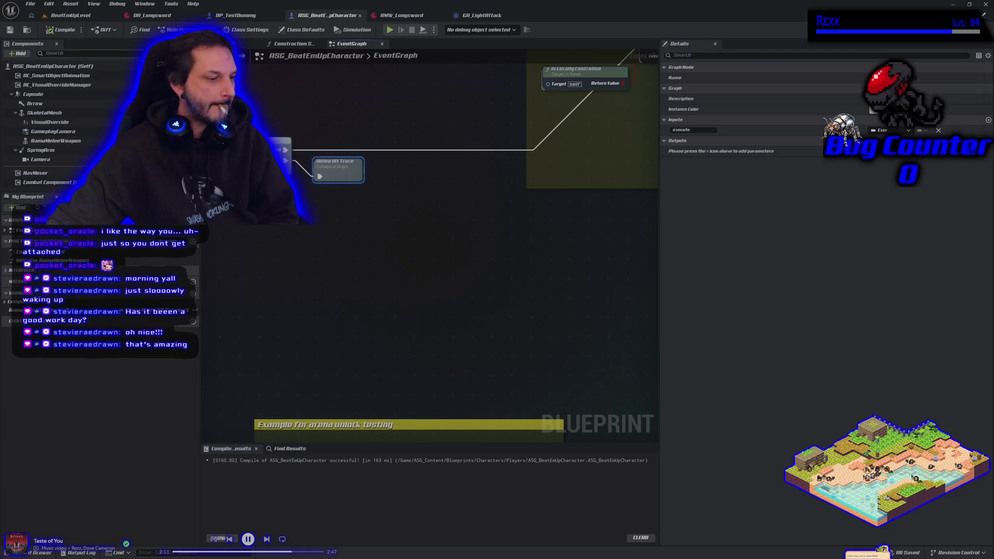
key(alt+Tab)
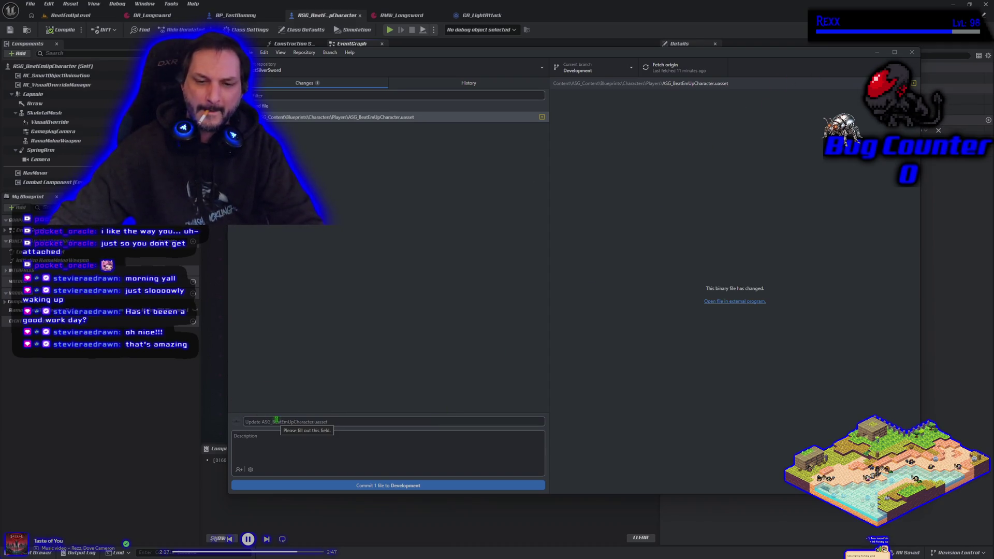
Step: Commit the changed ASG_BeatEmUpCharacter.uasset to the Development branch
click(335, 485)
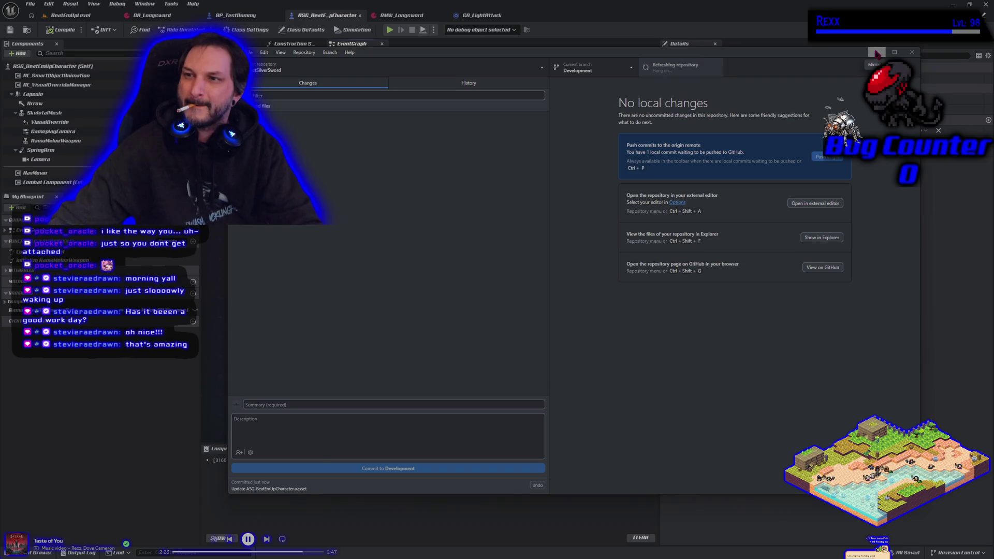
Step: Back in Unreal, find the GO Flash System comment and marquee-select its nodes
click(876, 53)
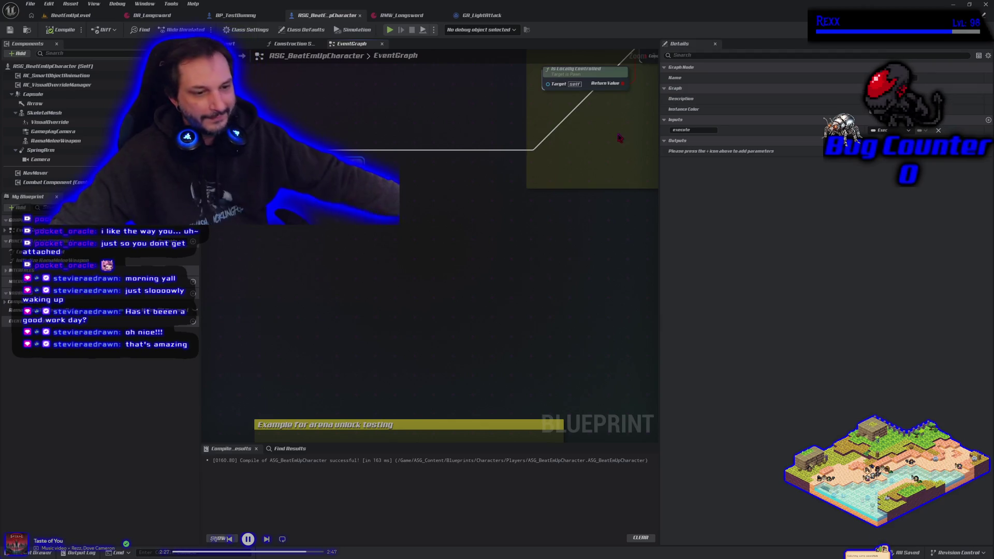
scroll(370, 283, down, 5)
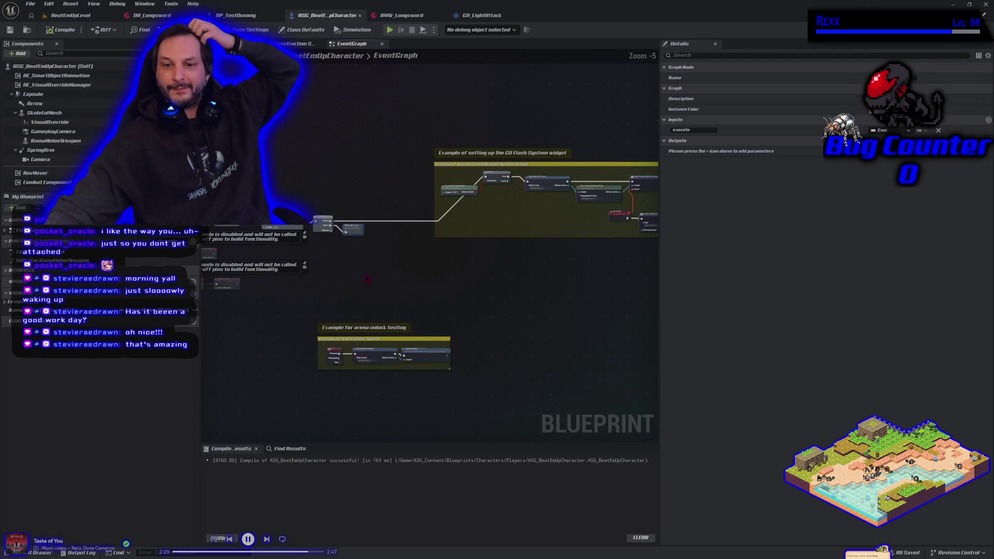
drag(512, 291, 417, 272)
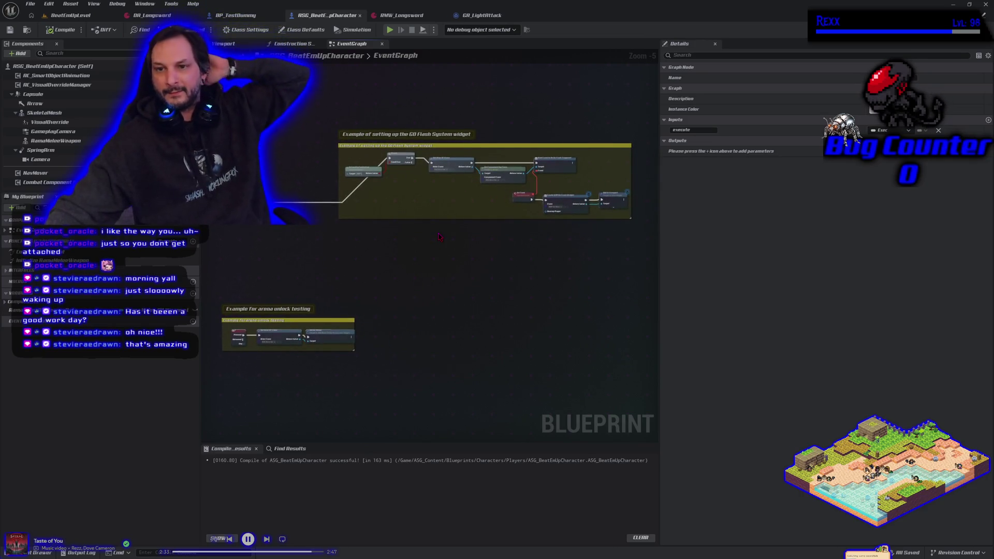
scroll(439, 237, up, 1)
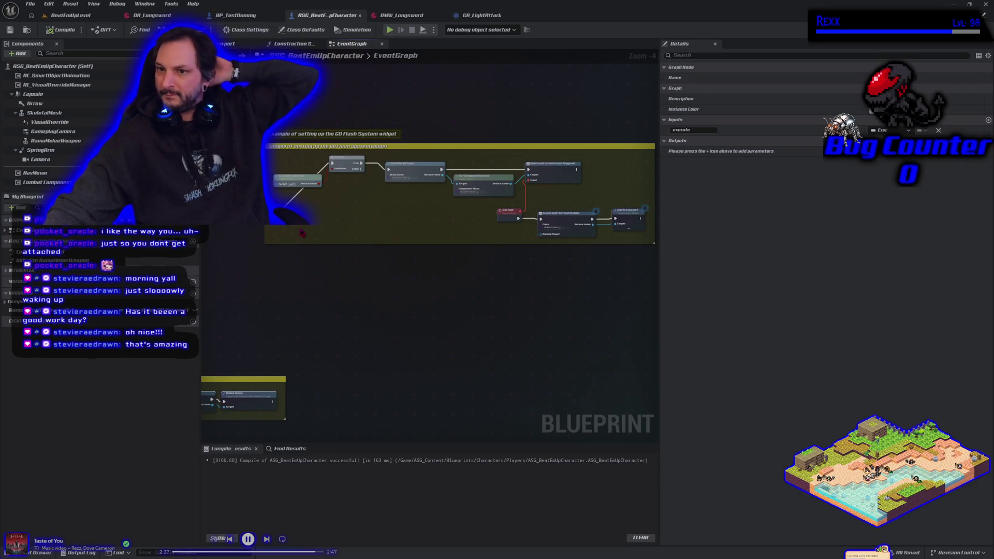
mouse_move(300, 226)
mouse_down()
mouse_move(520, 182)
mouse_move(622, 176)
mouse_up()
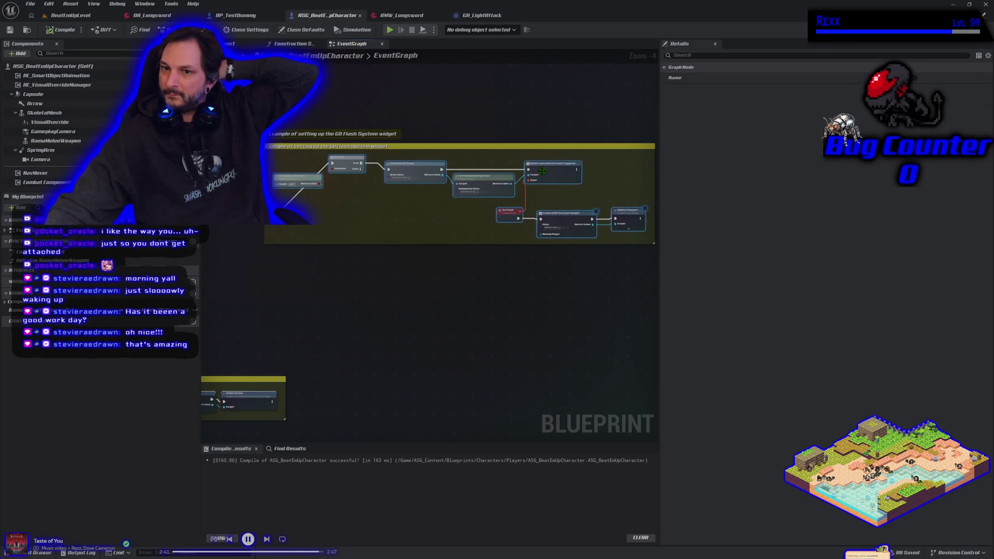
Step: Collapse the GO Flash System nodes into one graph node and shrink the comment box around it
right_click(543, 176)
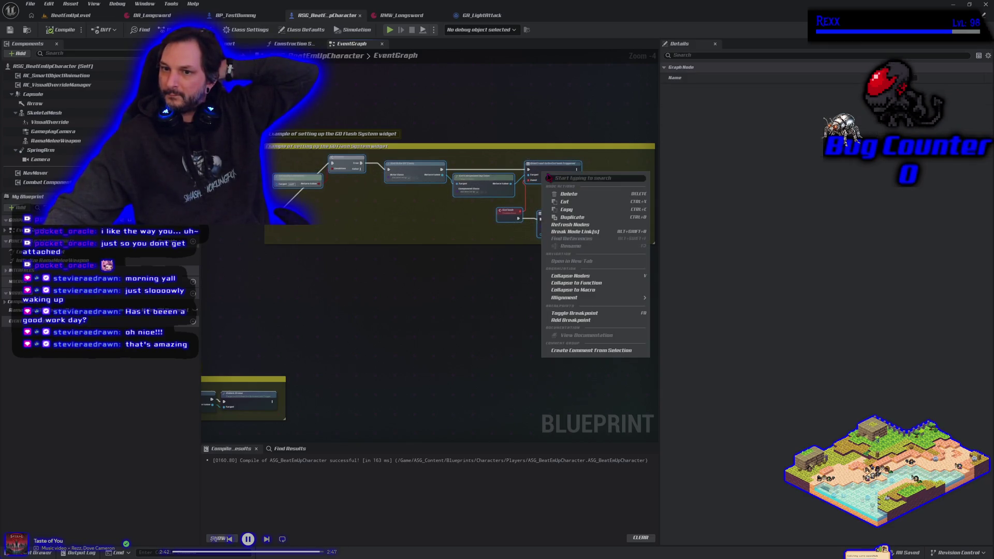
click(572, 275)
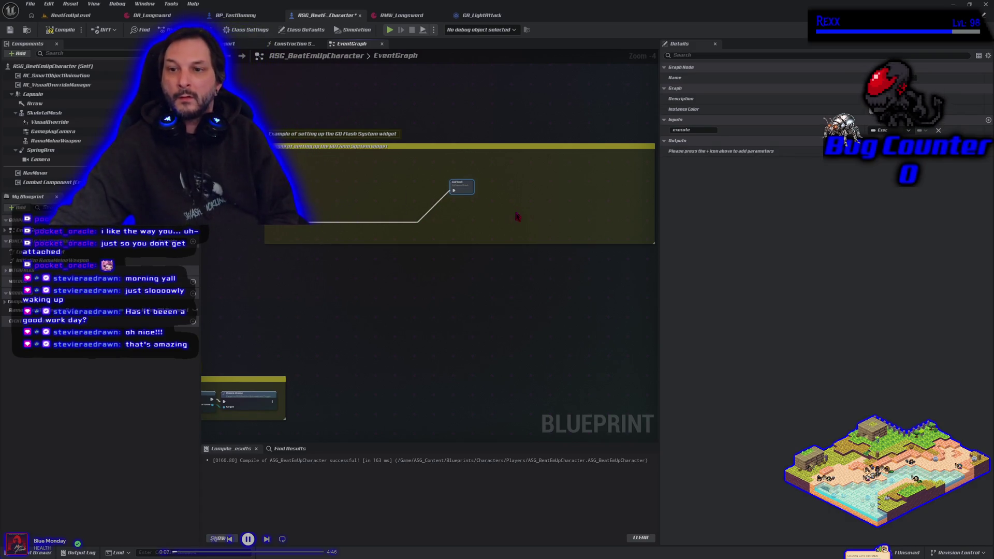
mouse_move(462, 187)
mouse_down()
mouse_move(319, 178)
mouse_move(290, 164)
mouse_up()
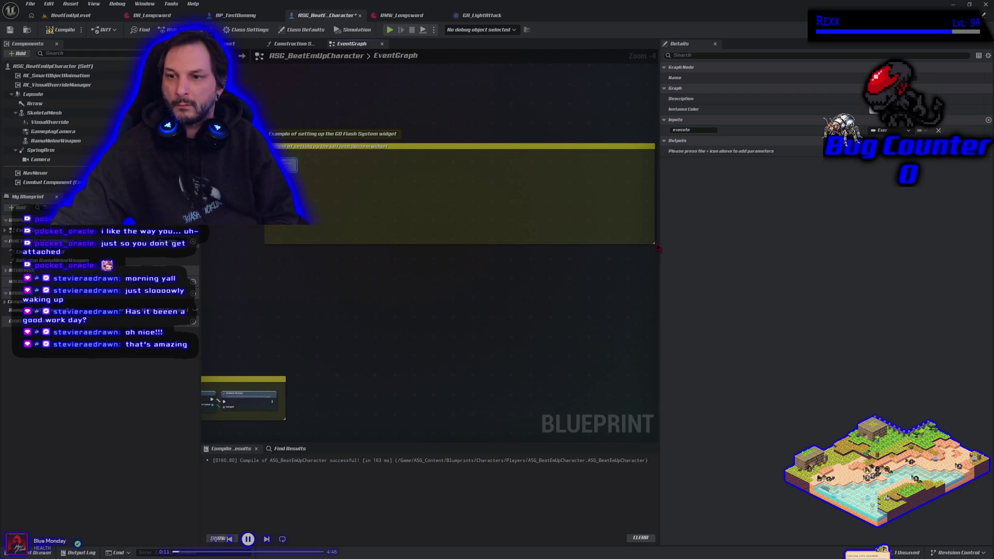
mouse_move(653, 243)
mouse_down()
mouse_move(293, 198)
mouse_move(479, 231)
mouse_up()
drag(468, 145, 400, 175)
Step: Wrap the collapsed Melee Hit Trace node in a comment titled 'Melee Hit Trace'
scroll(355, 229, up, 2)
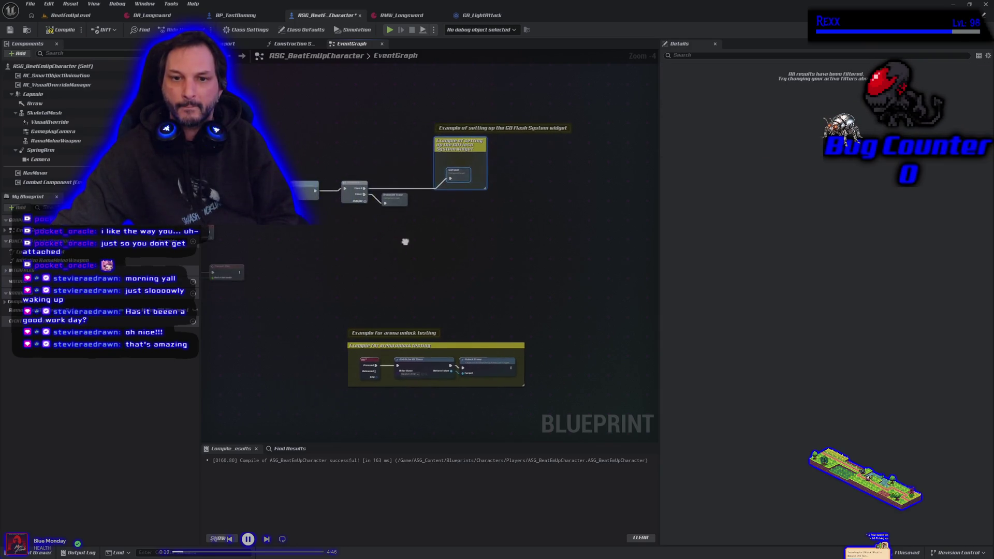
click(383, 207)
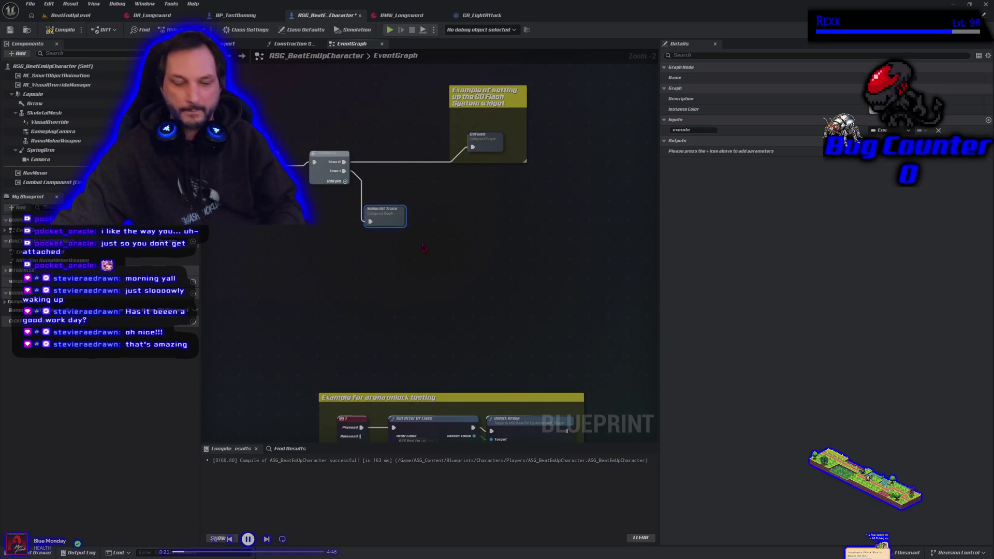
text(c)
text(M)
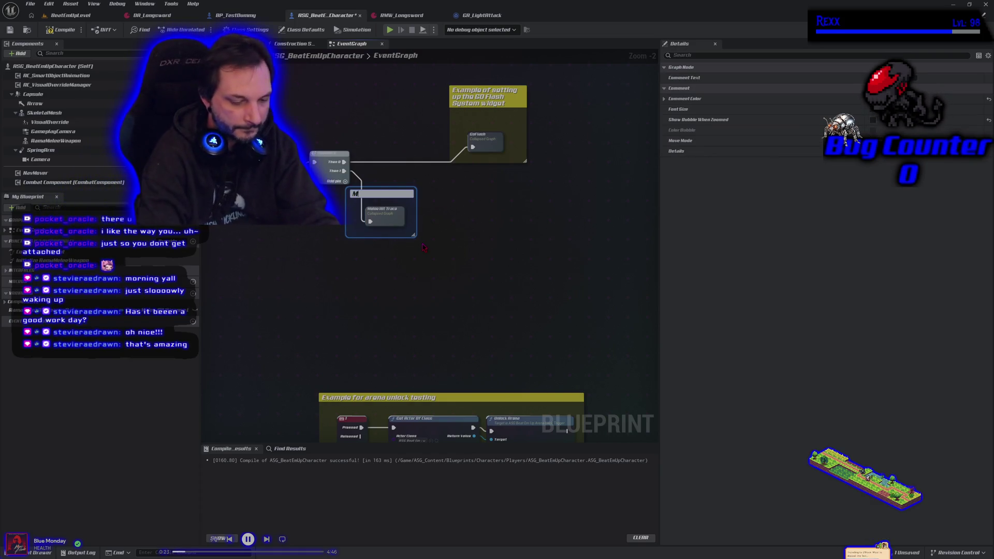
text(elee Hit)
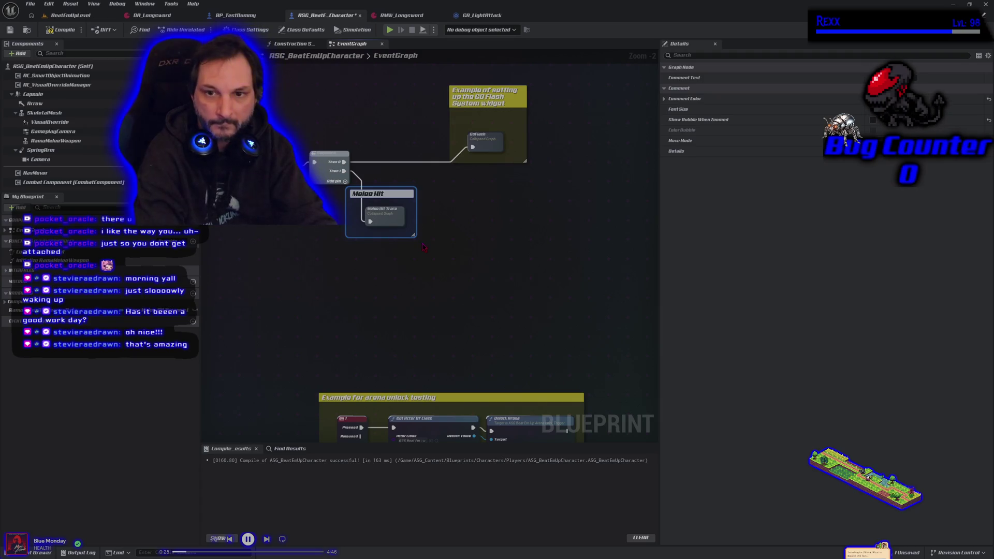
text( Trace)
key(Return)
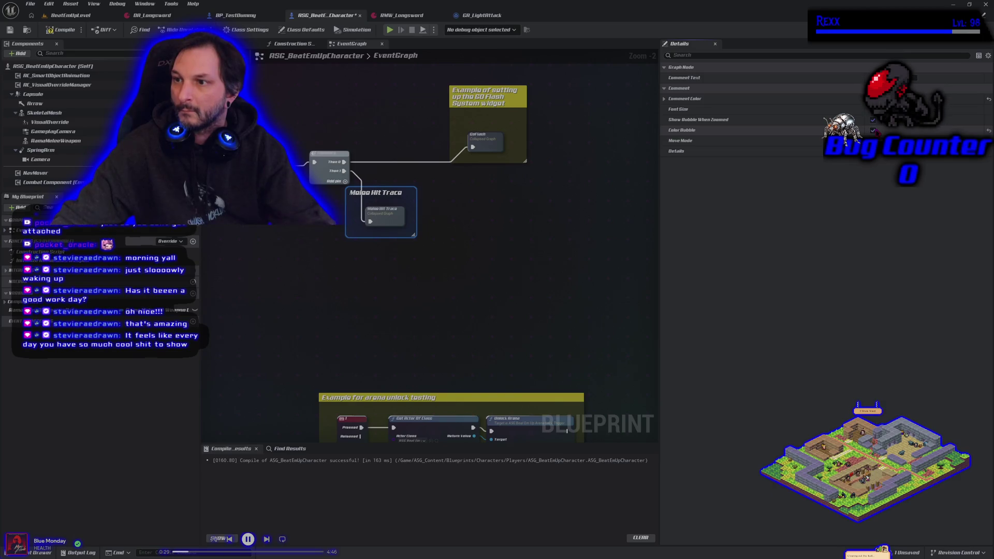
Step: Recolour the comment blue, shift it slightly right, and compile the blueprint
click(828, 98)
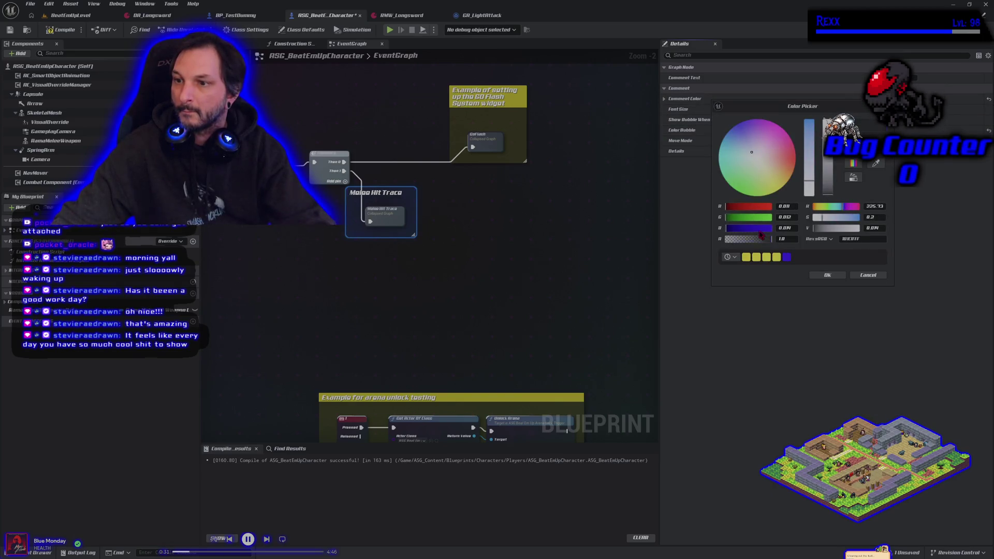
click(824, 276)
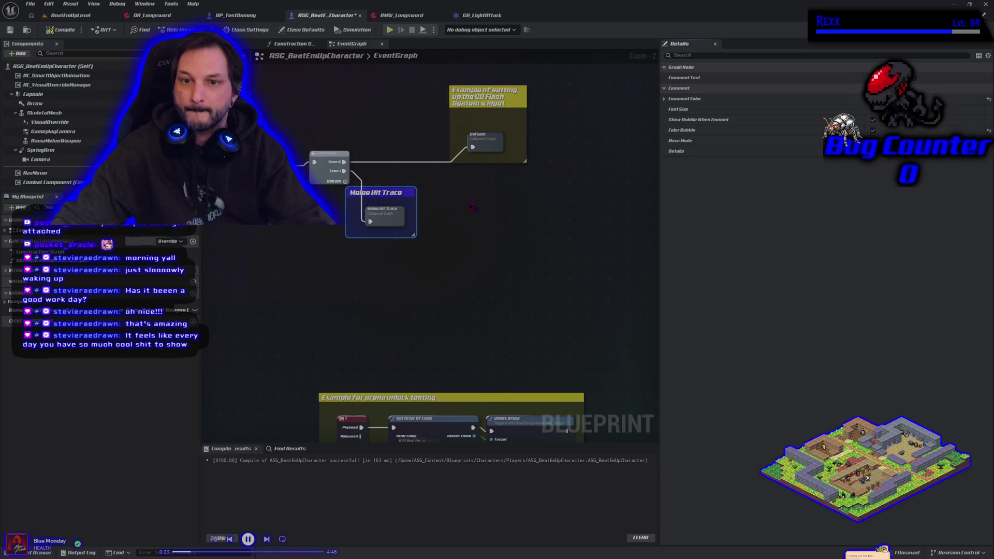
drag(365, 208, 397, 209)
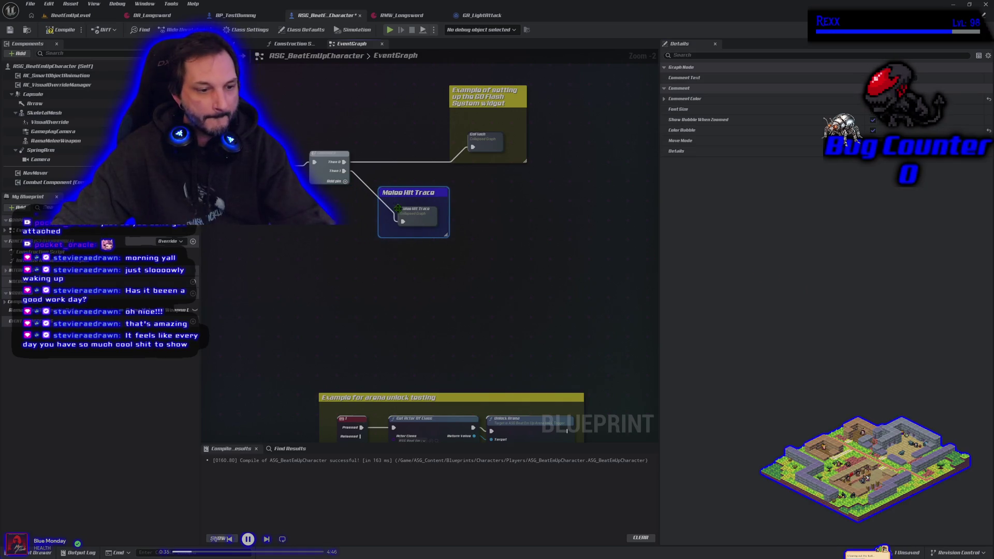
click(61, 29)
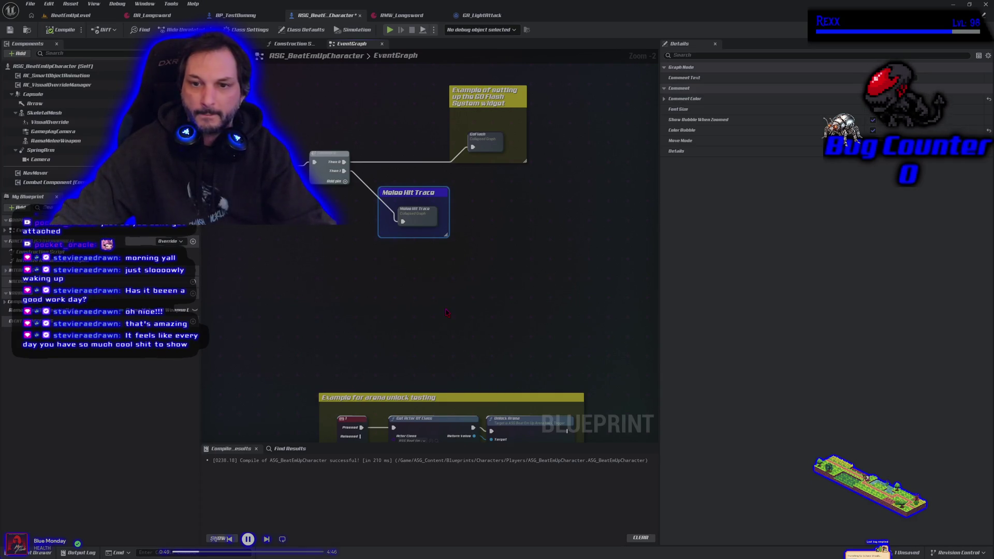
Step: Zoom out and save every unsaved asset with File > Save All
scroll(446, 312, down, 2)
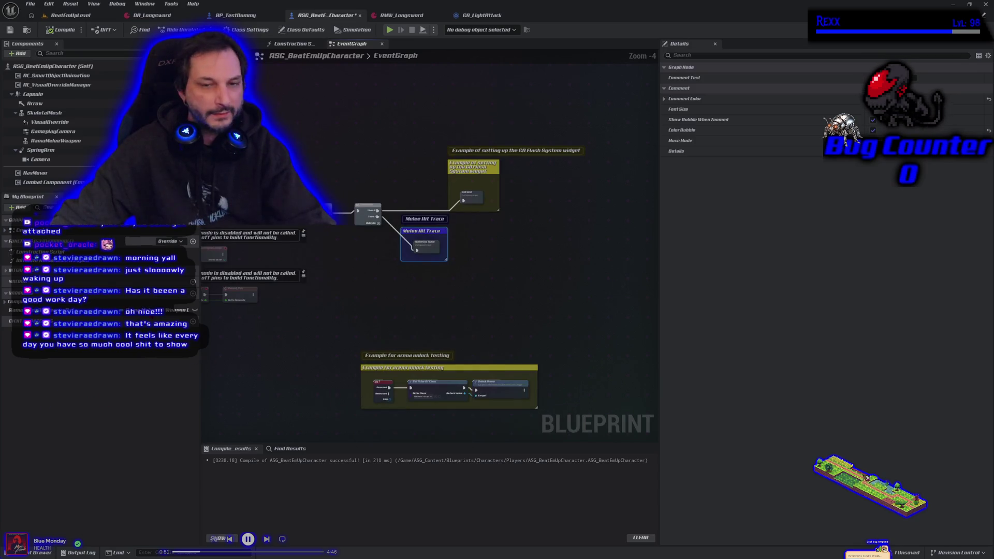
click(30, 4)
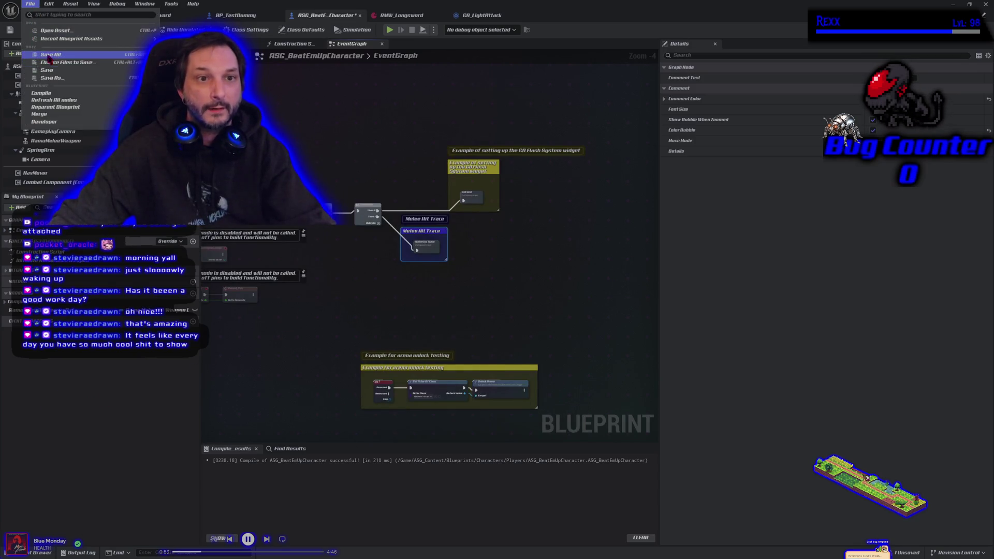
click(48, 58)
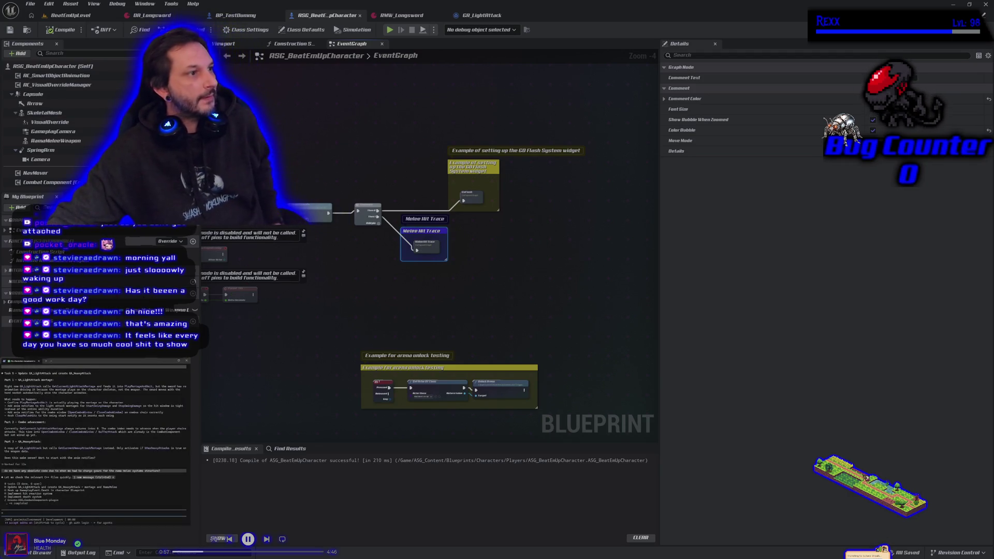
Step: Bring the Claude Code terminal holding the GA_LightAttack task plan to the front
click(93, 440)
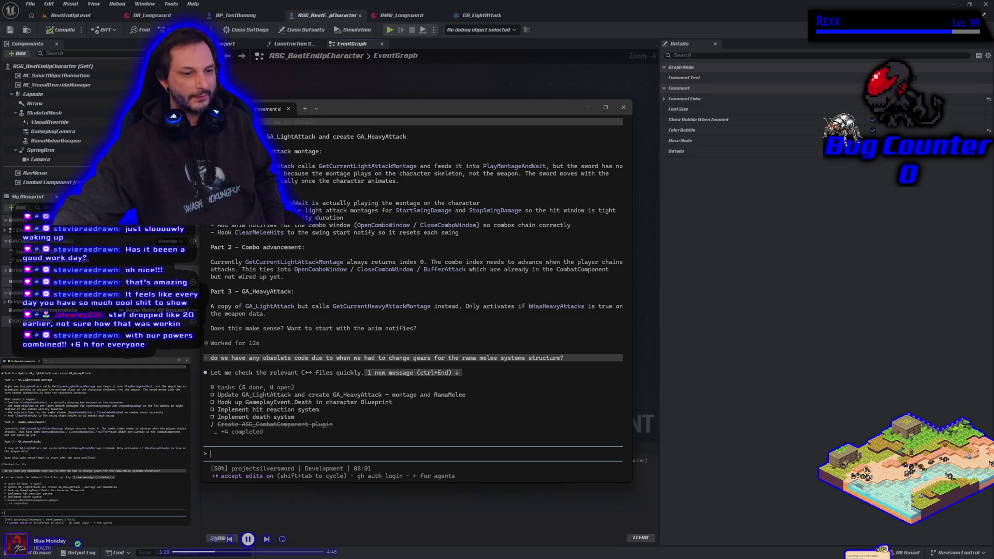
Step: Switch to Chrome and open the Microscape bookmark (microscape.cc/play) in a new tab
key(alt+Tab)
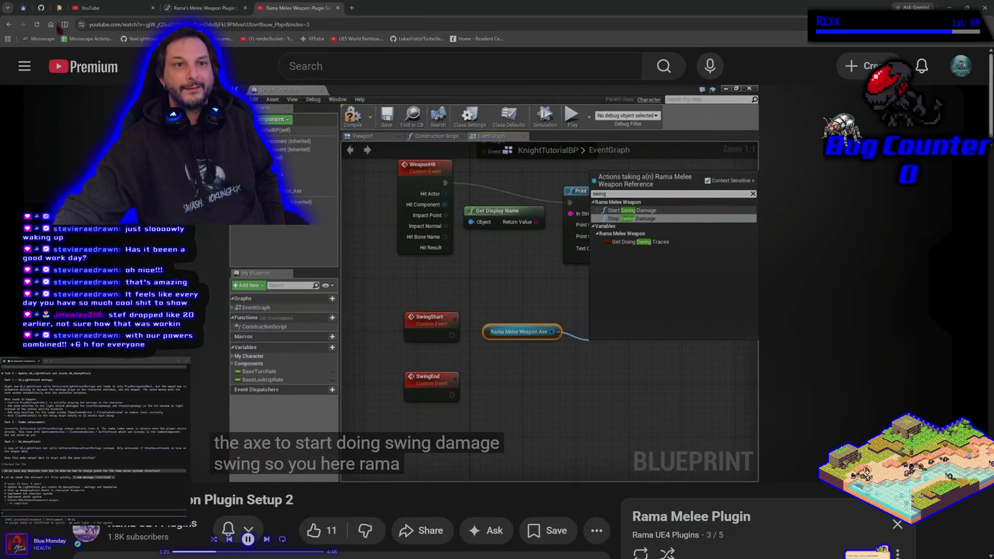
click(352, 7)
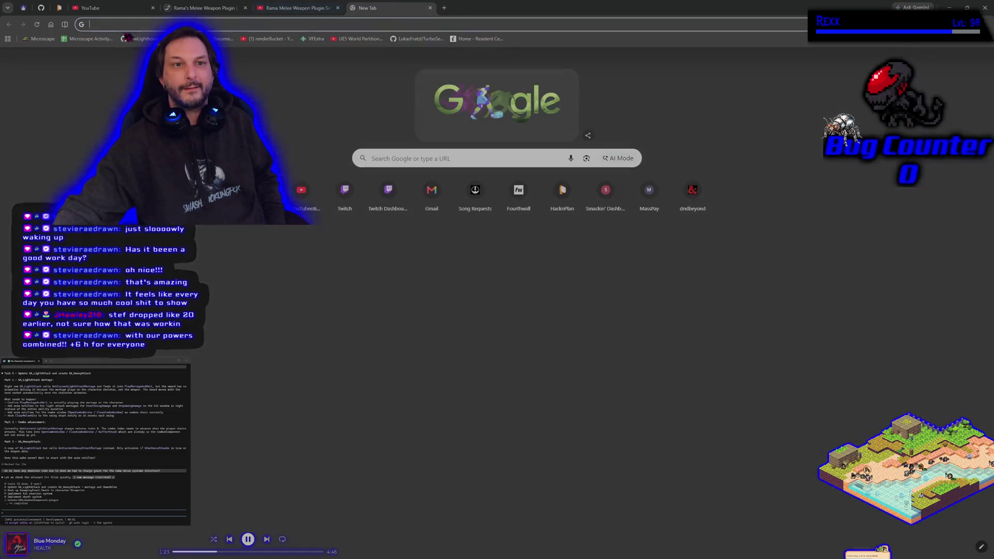
click(39, 38)
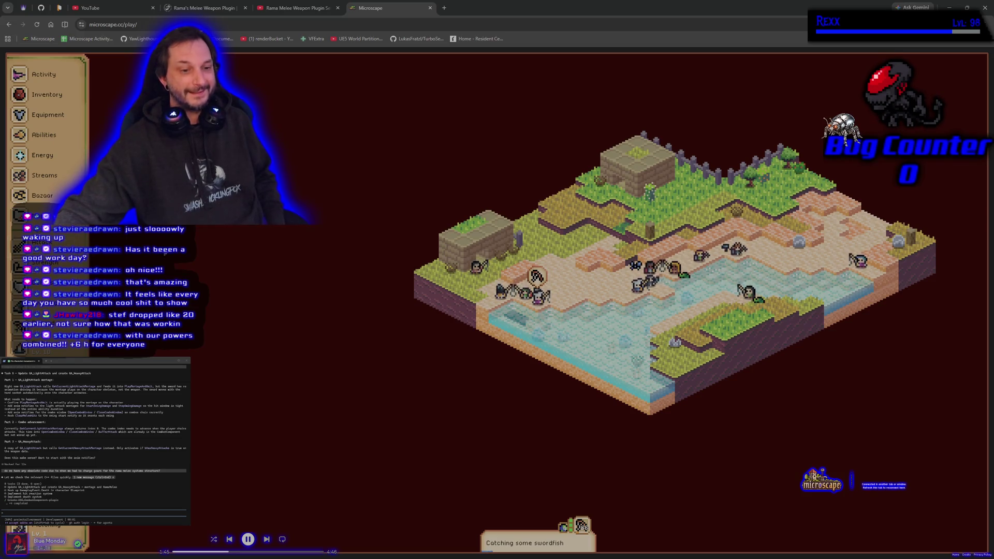
Step: View Microscape's Energy panel, then close the game tab to return to YouTube
click(25, 158)
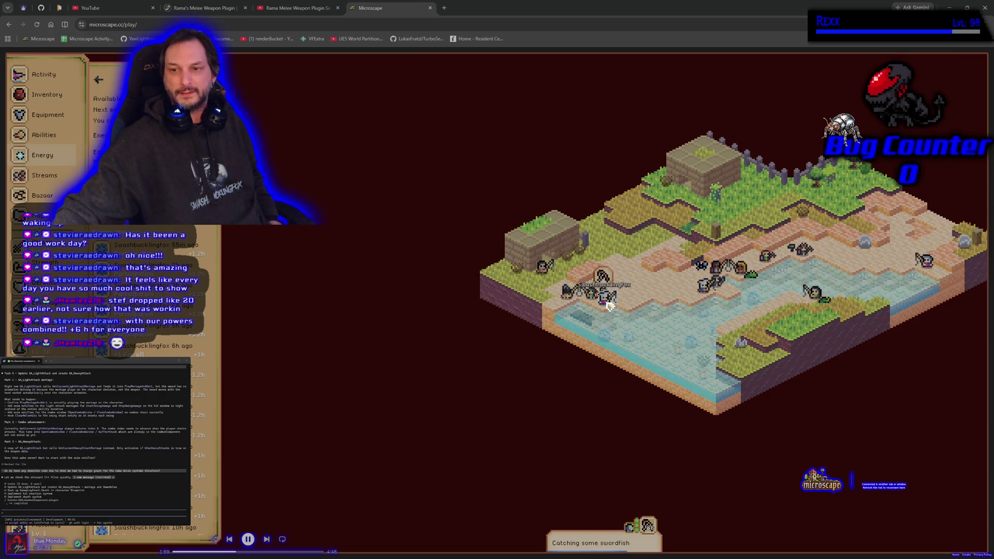
click(430, 8)
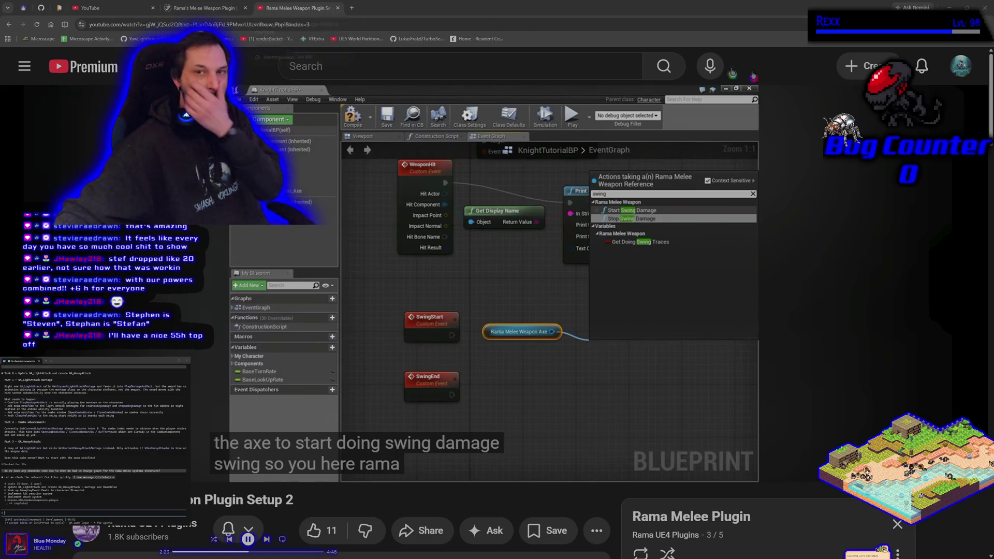
Step: Minimise Chrome and both terminal windows, then switch back to the tutorial video
click(949, 7)
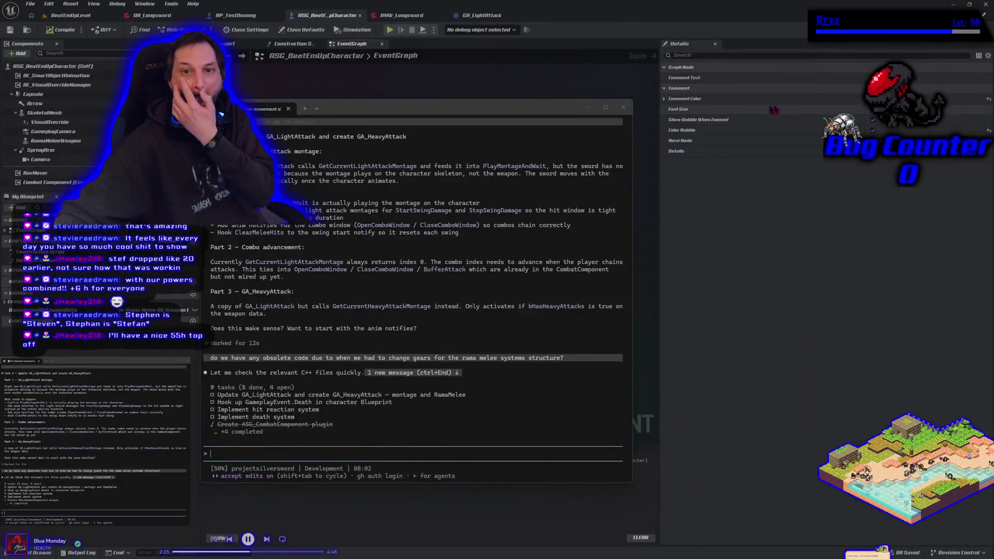
click(588, 107)
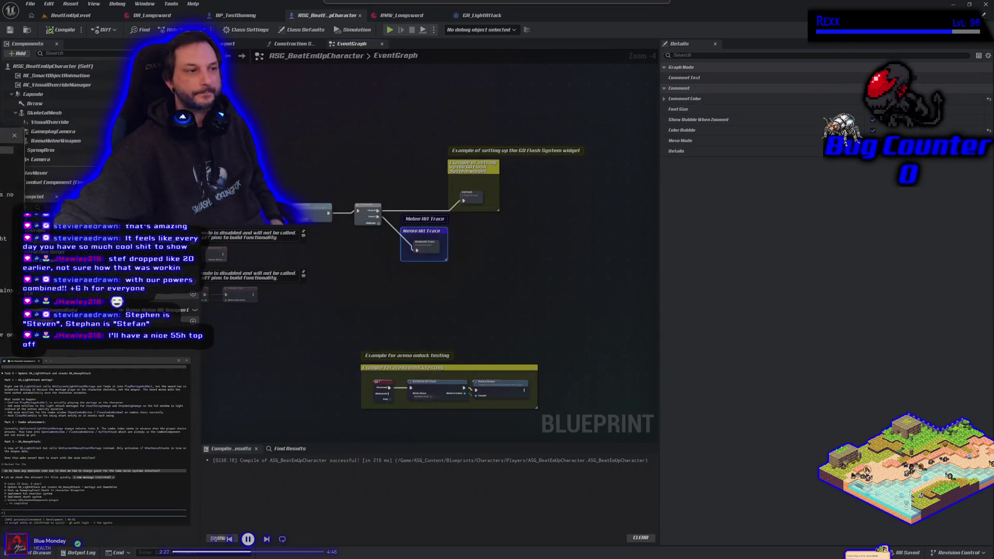
click(171, 361)
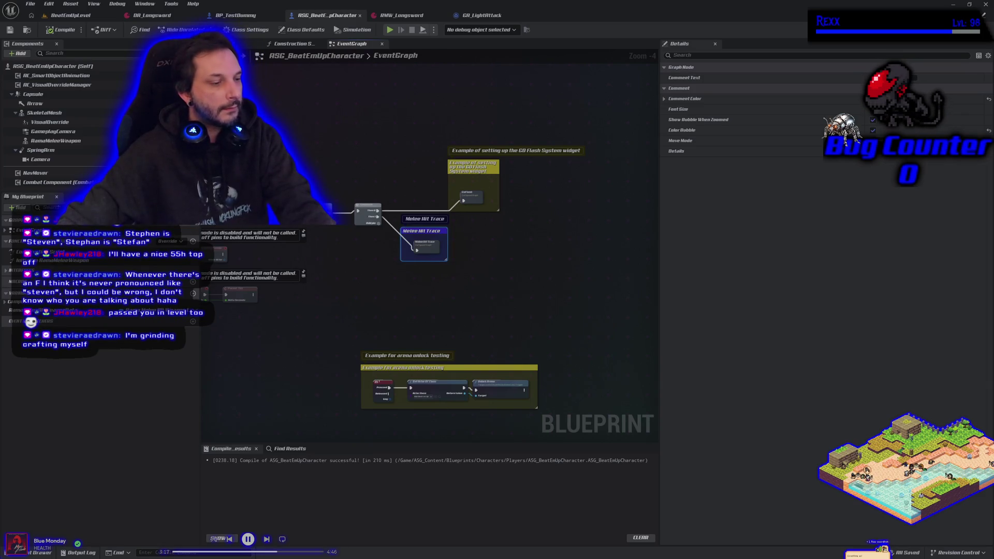
key(alt+Tab)
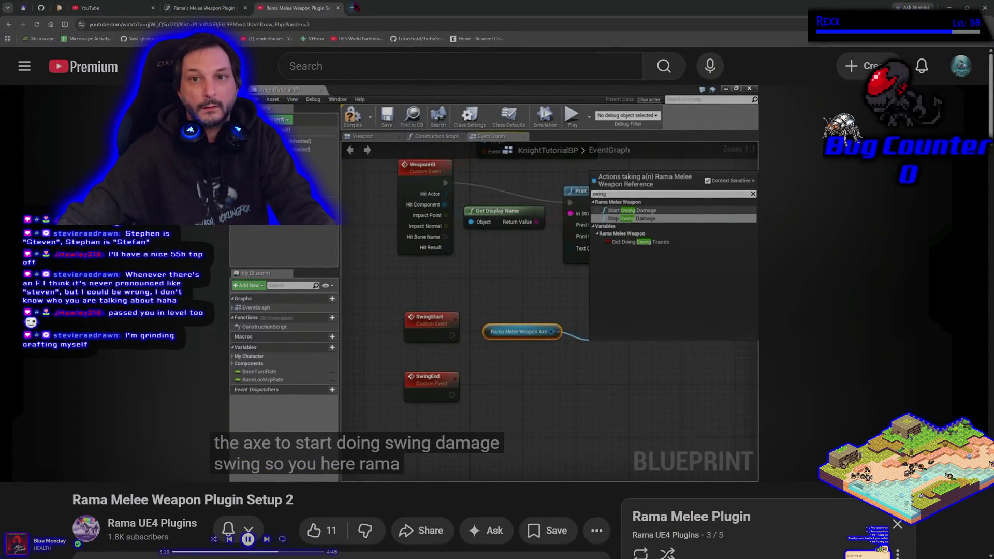
Step: Load twitch.tv in a new browser tab
click(354, 8)
text(twitch.tv)
key(Return)
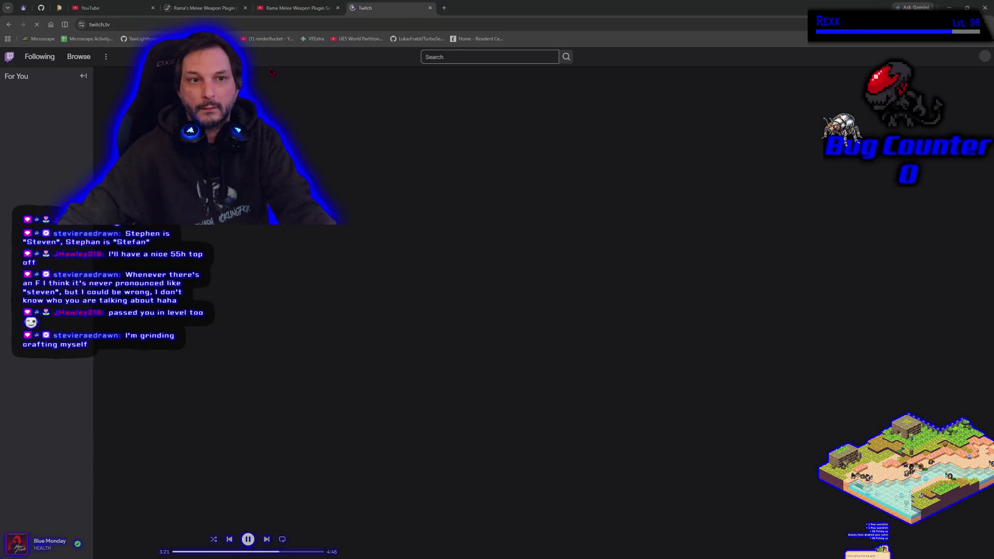
Step: Search Twitch for the streamer's channel and open its About page
click(444, 59)
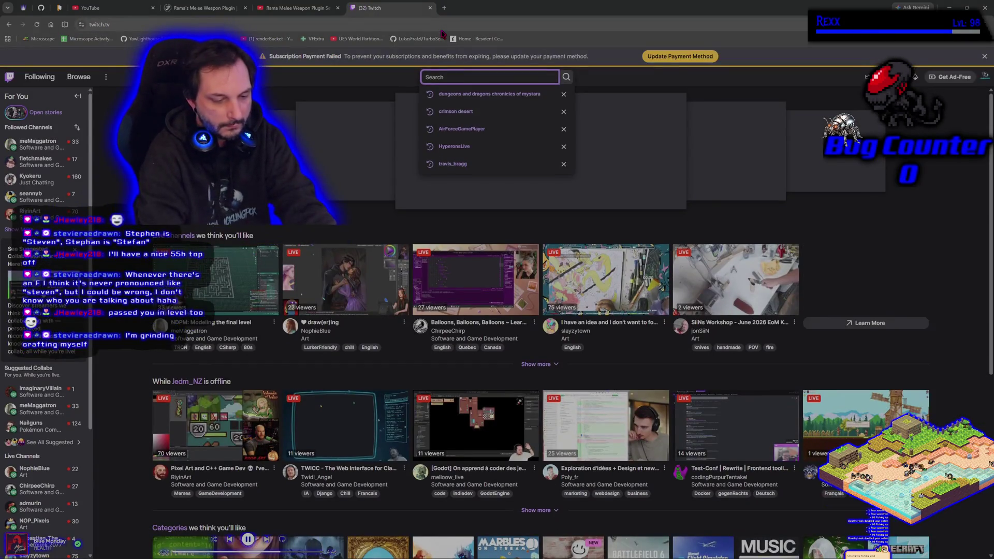
text(sirstefan)
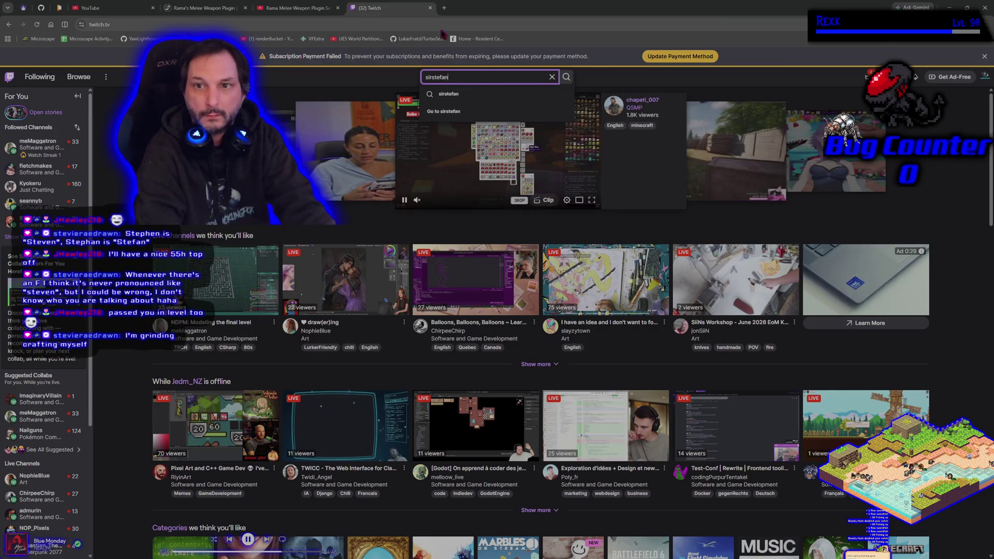
key(BackSpace)
key(BackSpace)
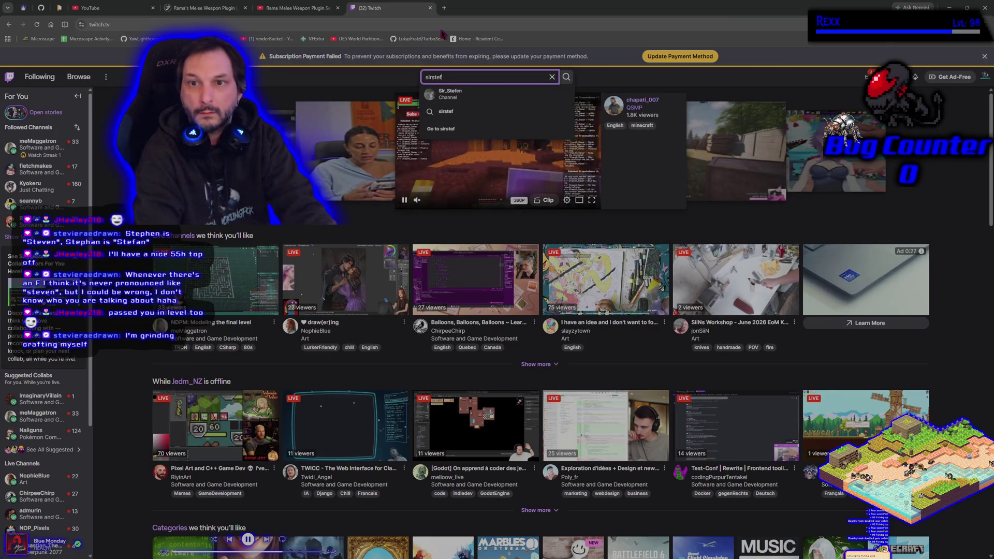
click(472, 96)
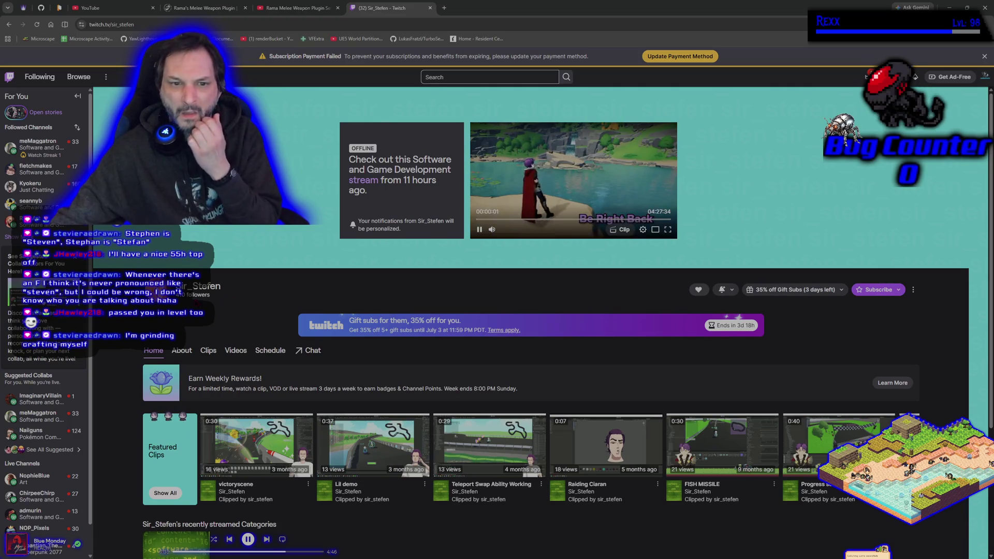
scroll(285, 398, down, 4)
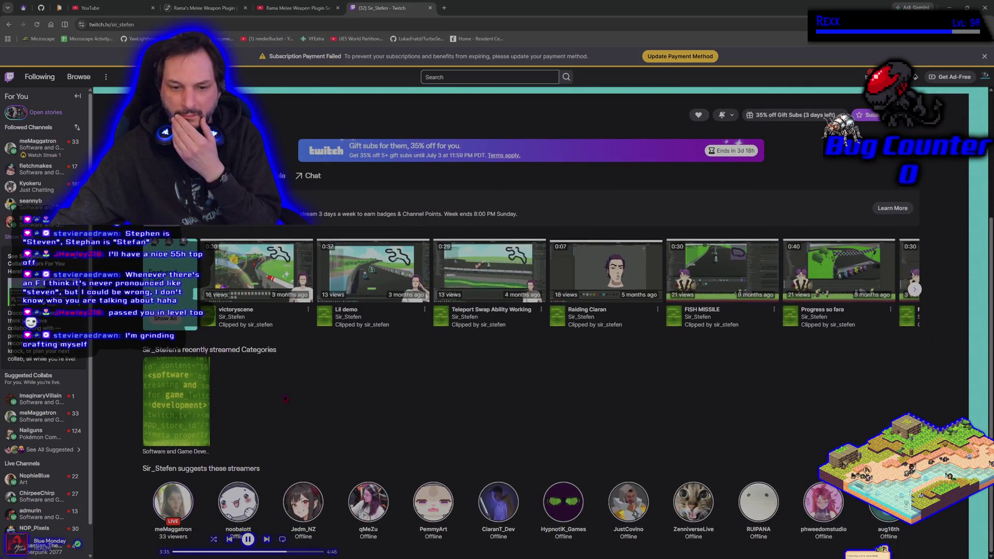
scroll(284, 398, up, 5)
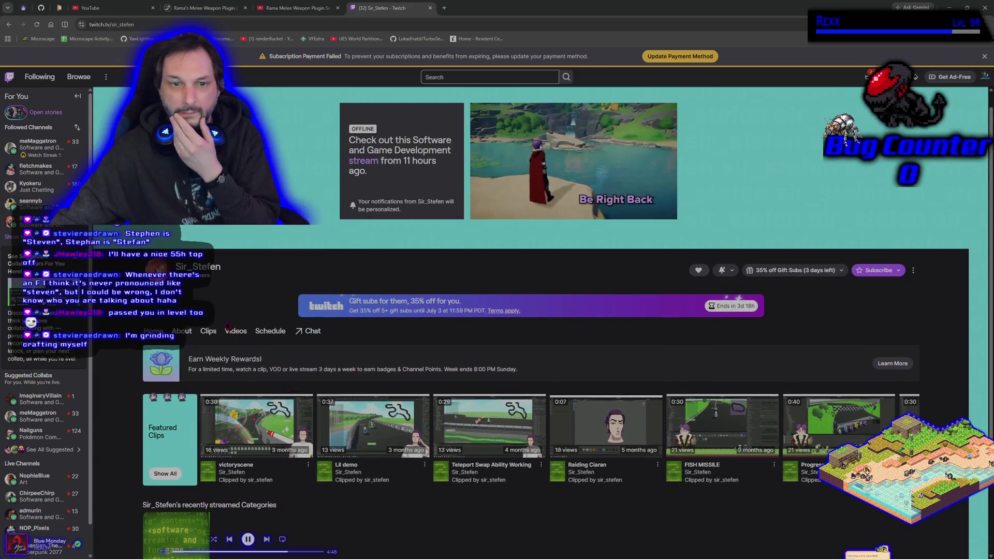
click(184, 332)
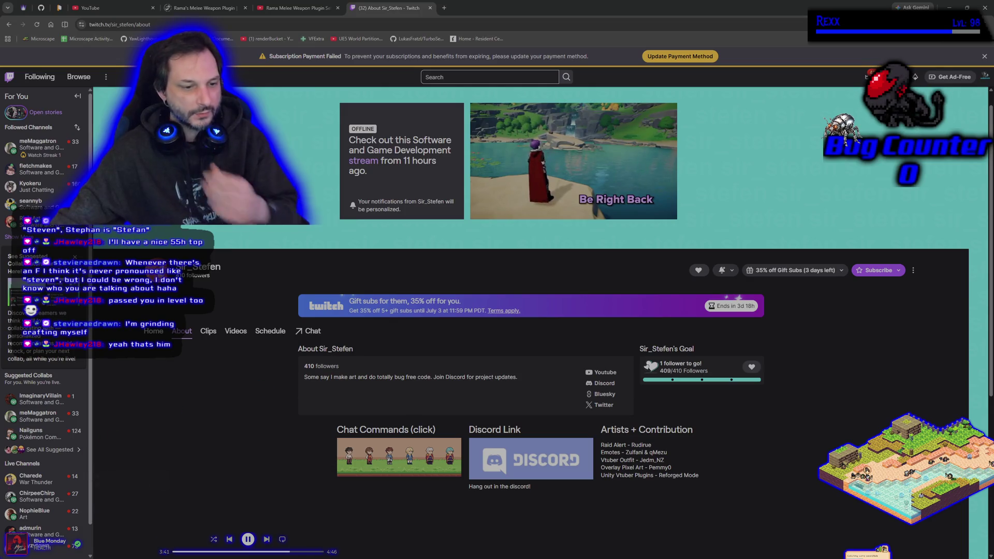
mouse_move(16, 418)
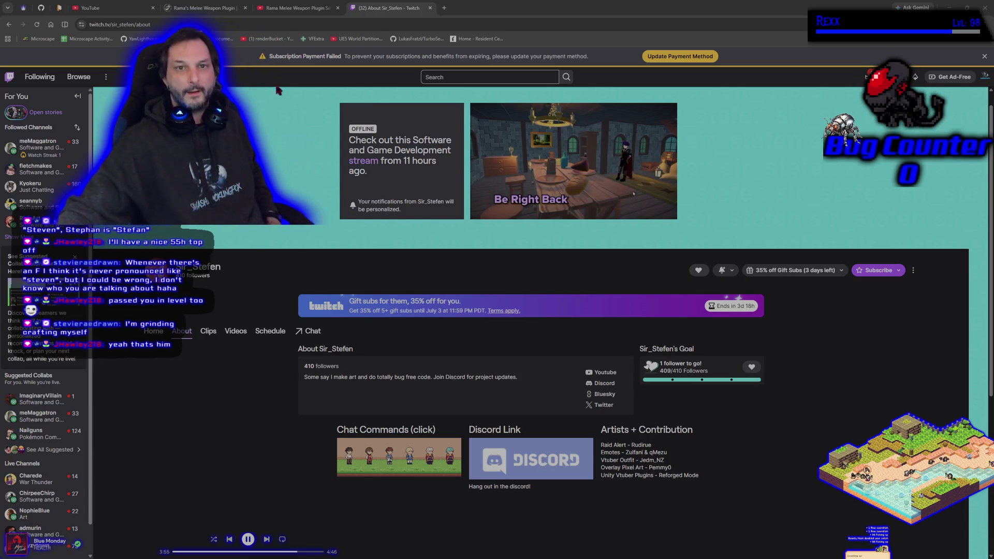
Step: Close the Twitch tab to head back to the BeatEmUpLevel editor
middle_click(401, 10)
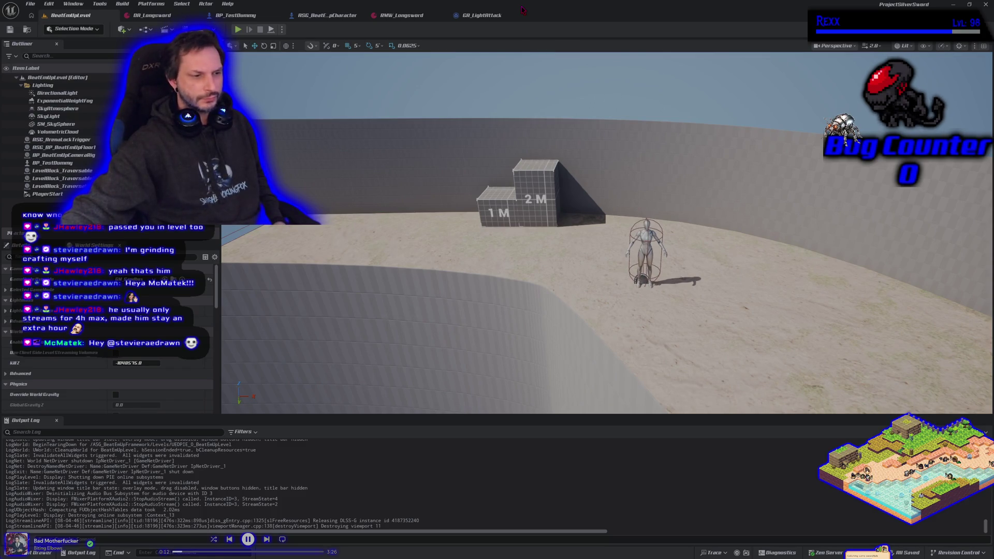
Step: Commit ASG_BeatEmUpCharacter to Development as 'cleaned up BeatEmUpCharacter', push, then minimise GitHub Desktop
key(alt+Tab)
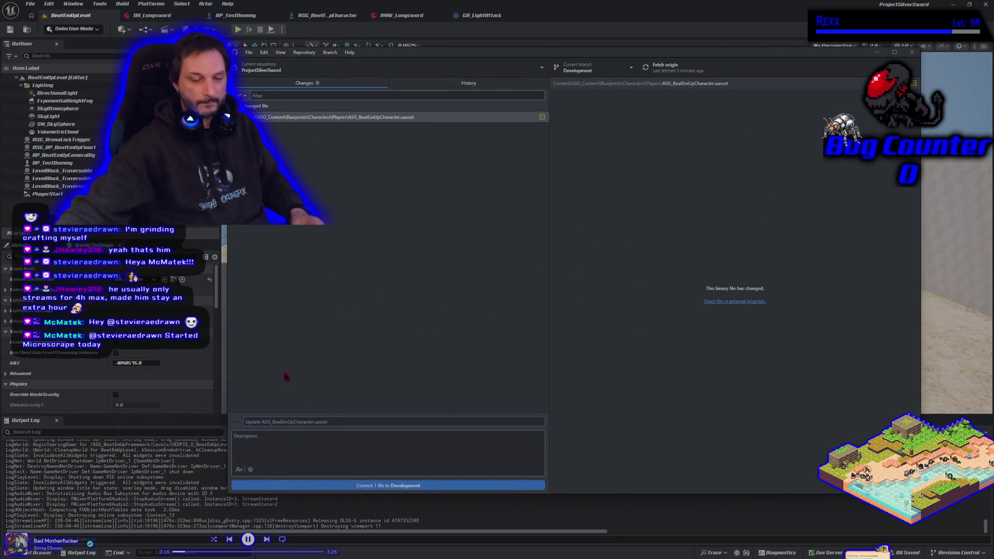
text(cleaned up BeatEmUpCharacter)
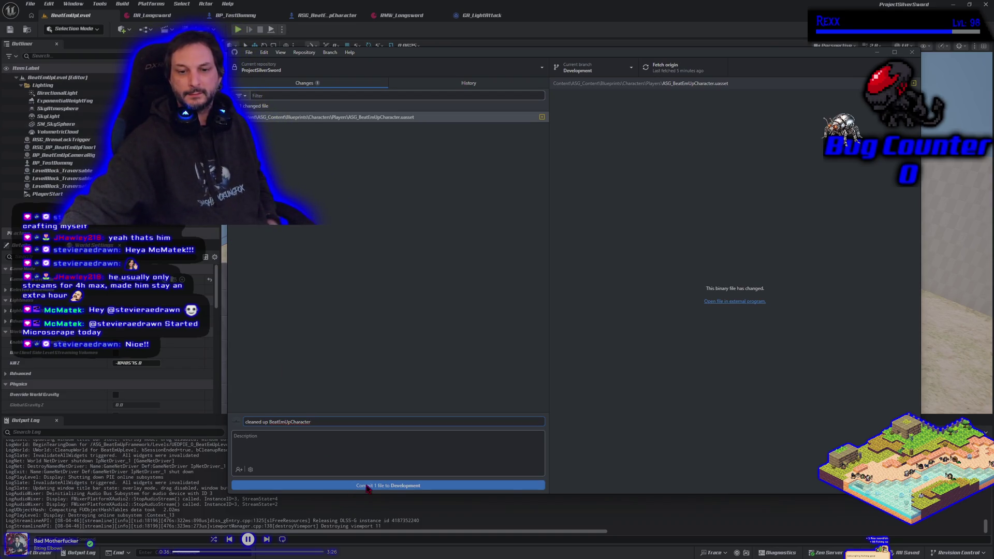
click(368, 486)
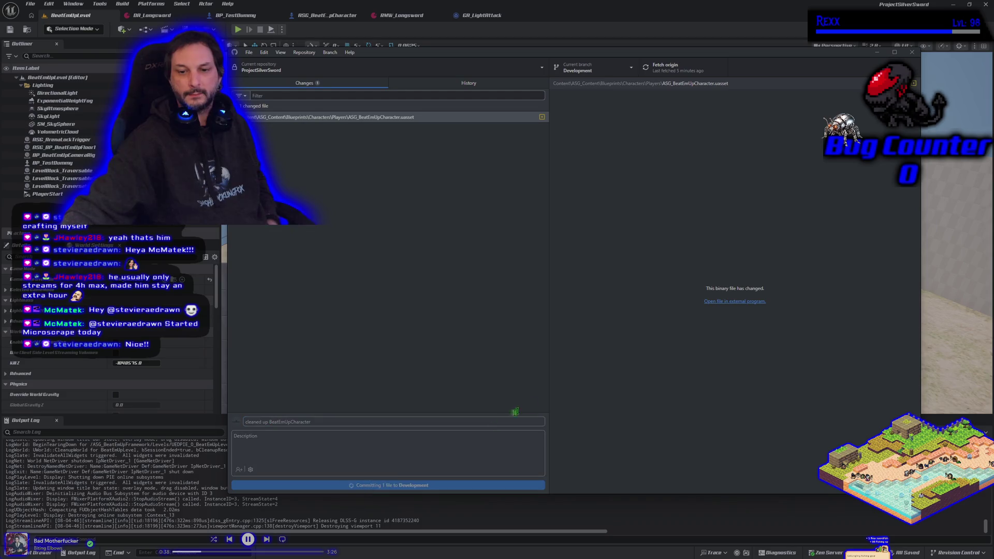
click(828, 156)
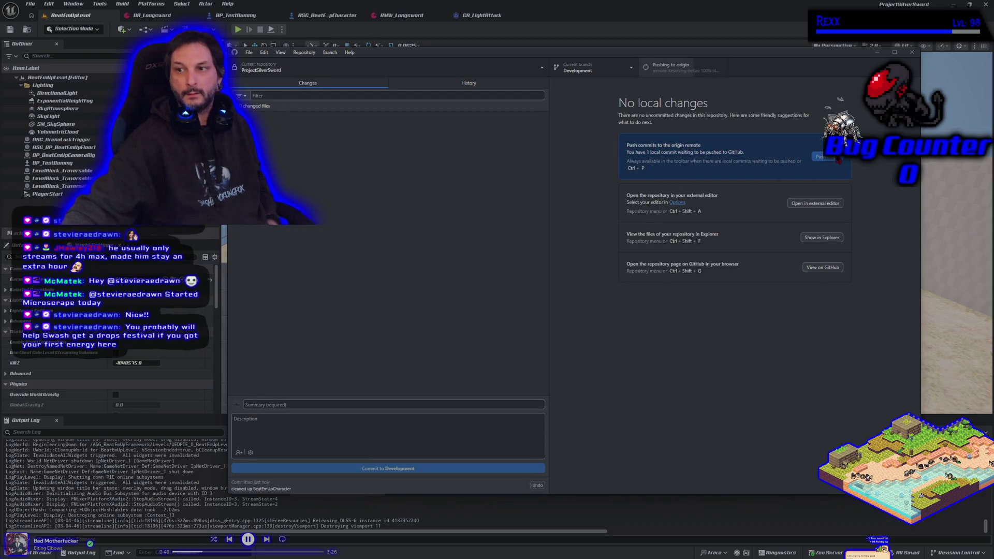
click(877, 53)
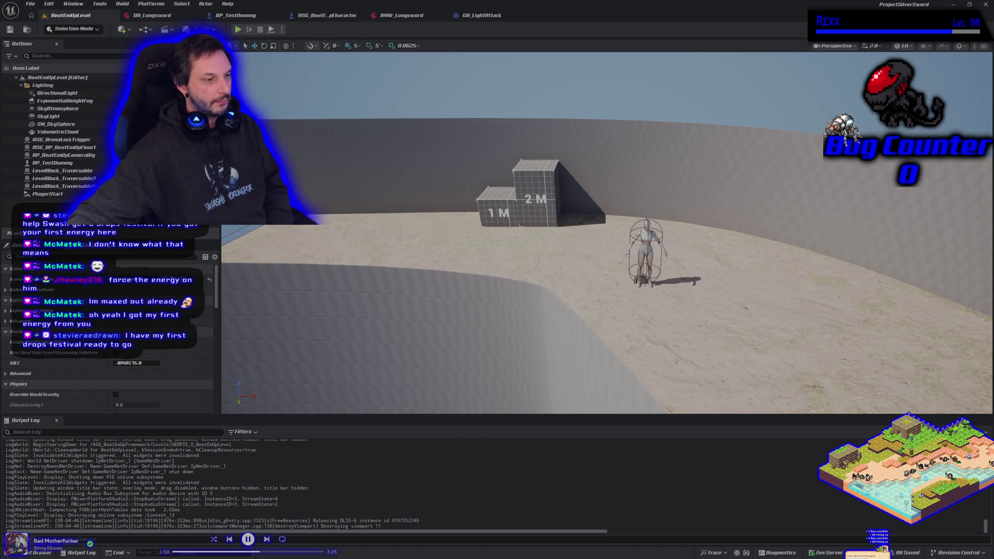
Step: Switch from the editor back to the Rama Melee Weapon Plugin Setup 2 video
key(alt+Tab)
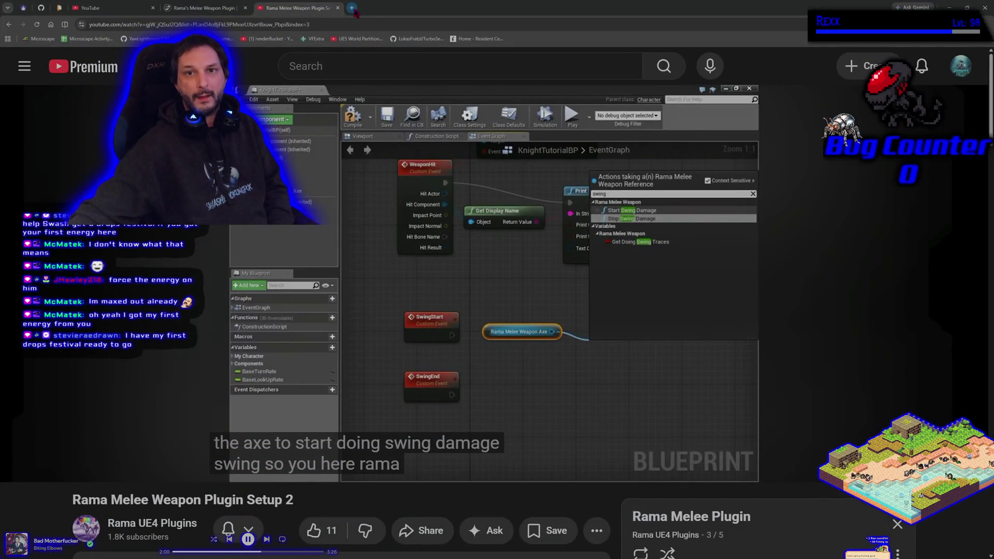
Step: Merge the separate Microscape game window into the main Chrome window's tab strip
click(352, 8)
key(ctrl+w)
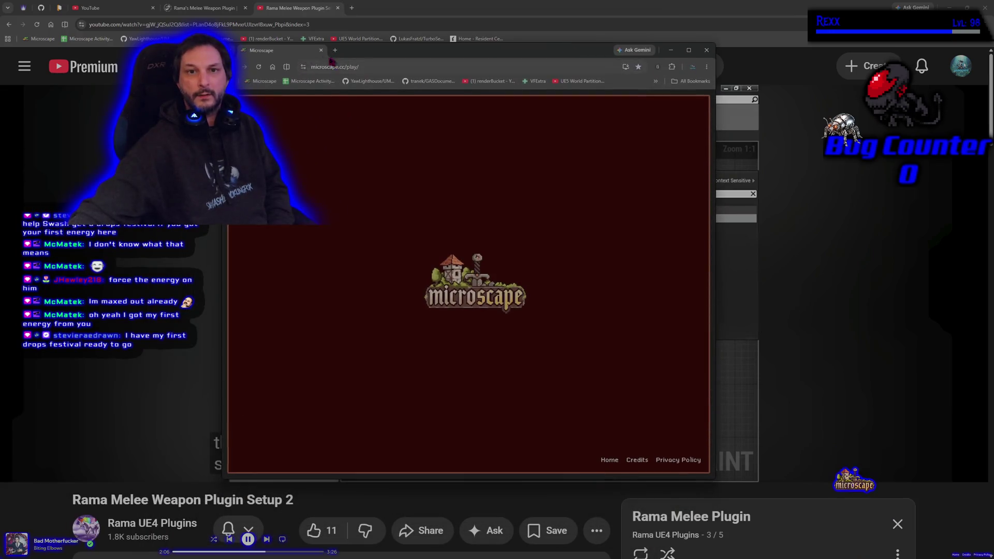
mouse_move(279, 56)
mouse_down()
mouse_move(381, 41)
mouse_move(373, 9)
mouse_up()
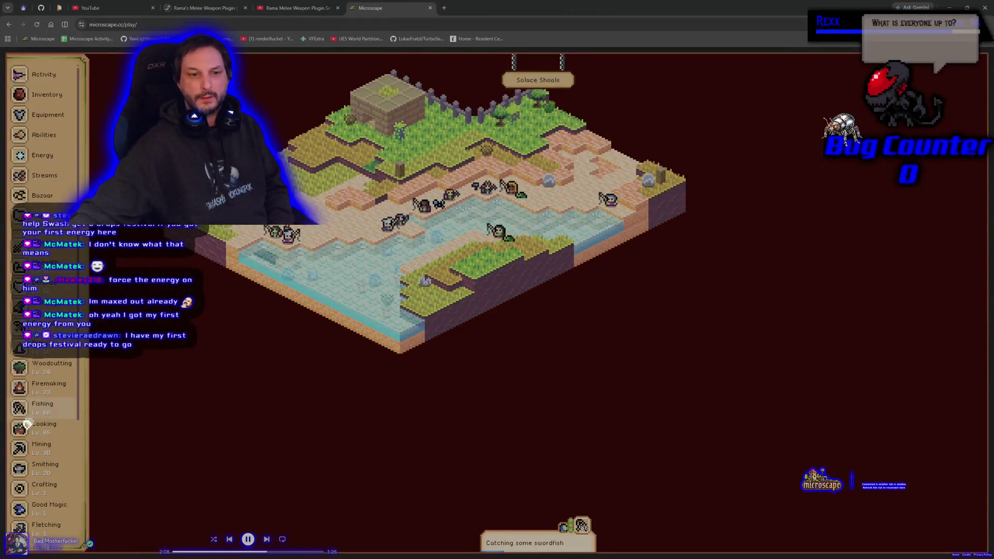
Step: Check a panel in Microscape's sidebar, then close the Microscape tab
click(19, 481)
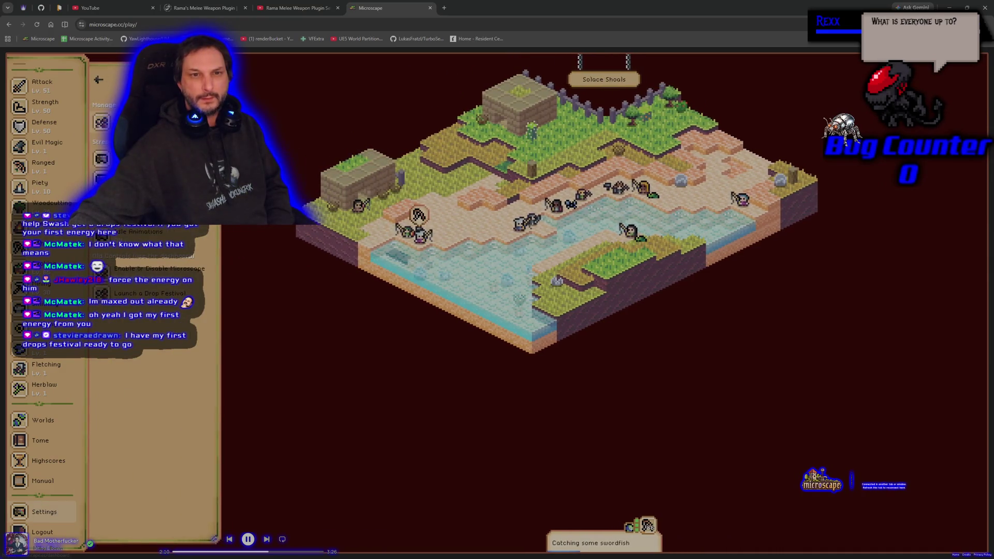
click(282, 86)
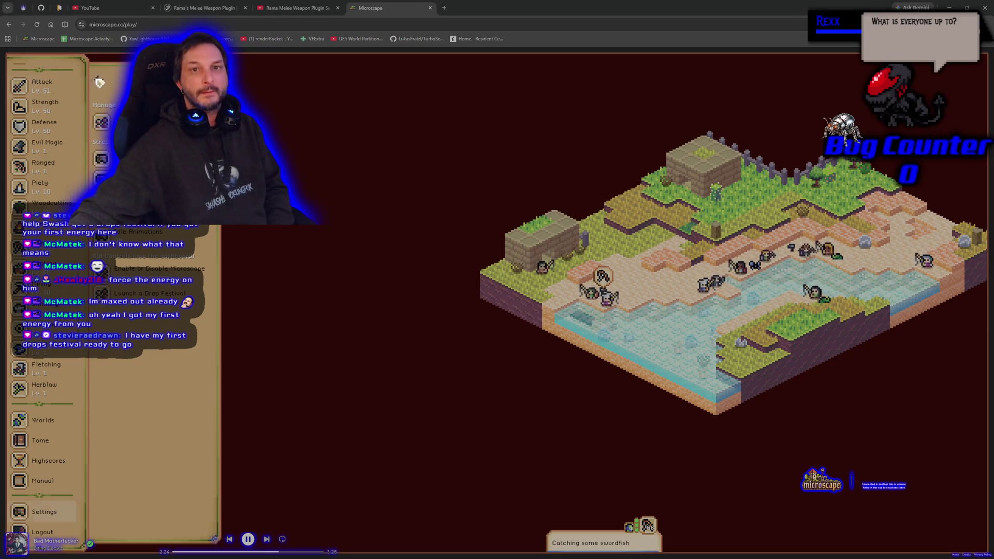
click(431, 8)
Step: Close the YouTube tutorial tab, then switch back to Unreal's BeatEmUpLevel viewport
middle_click(119, 12)
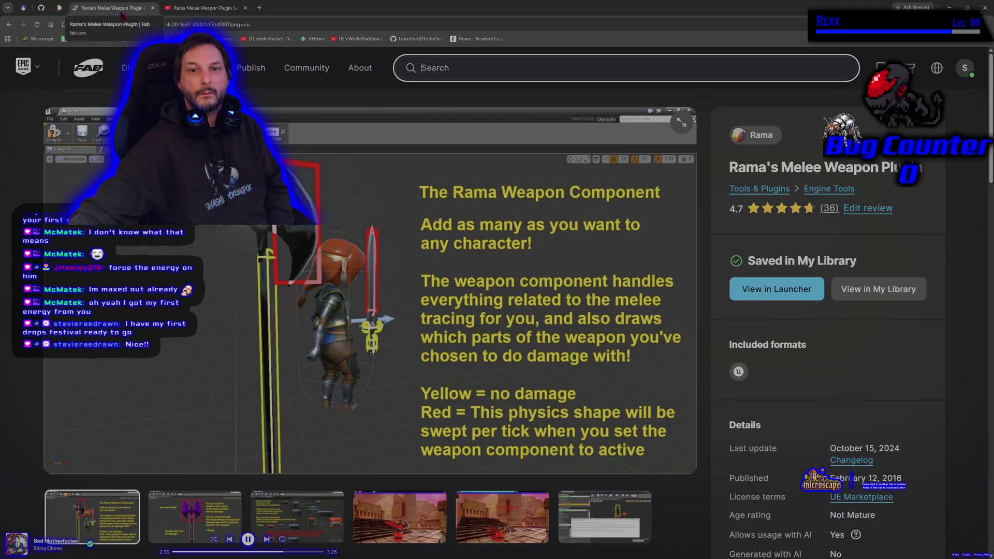
key(alt+Tab)
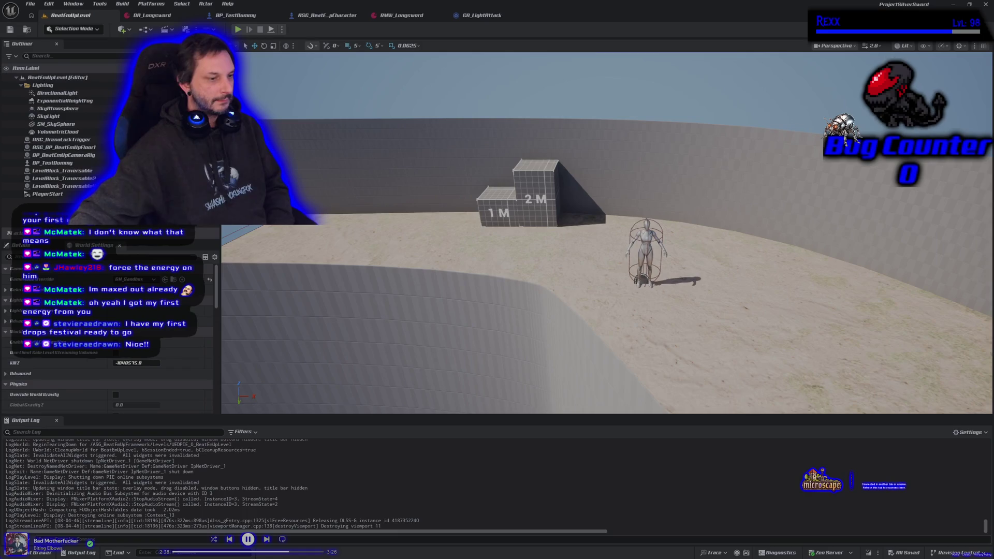
key(alt+Tab)
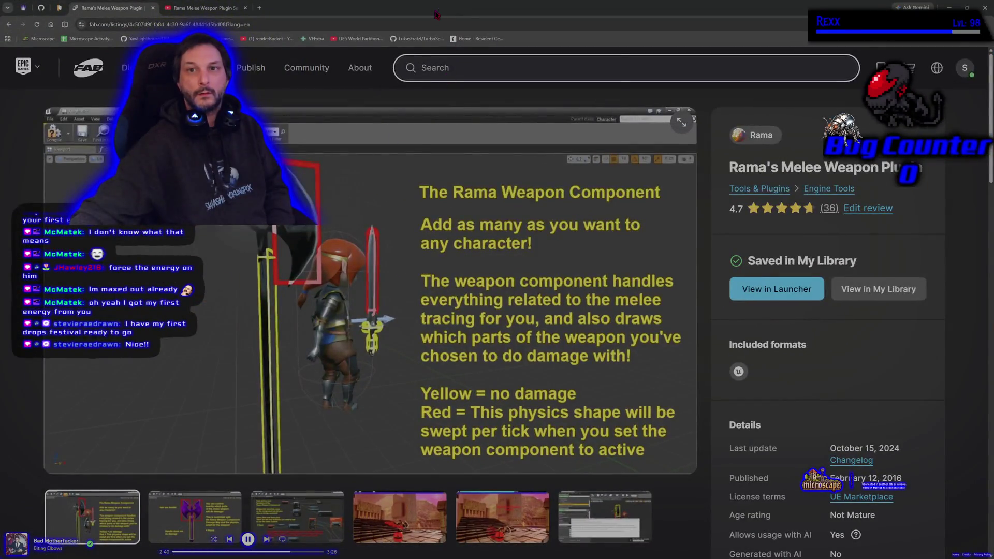
key(alt+Tab)
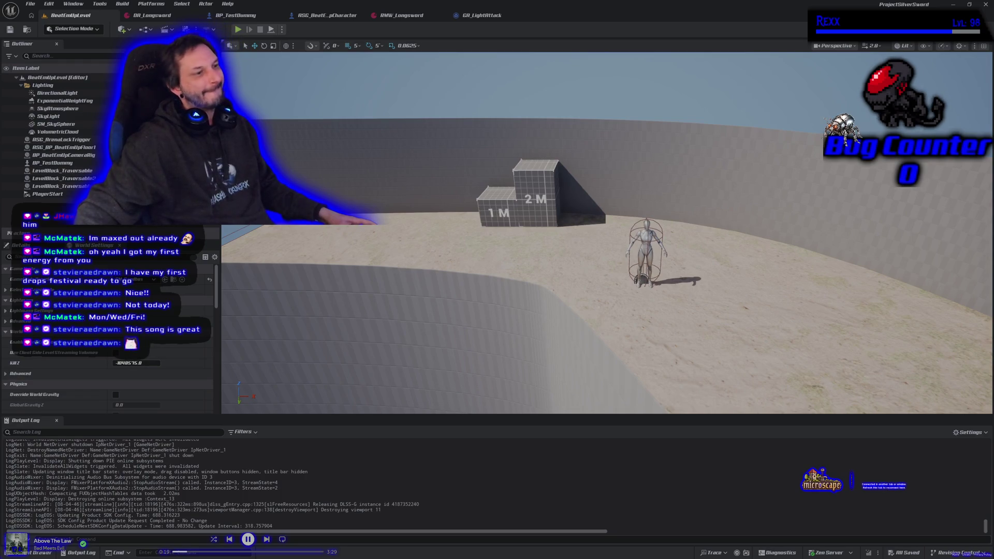
Step: Compare the DA_Longsword and RMW_Longsword weapon assets side by side, then close their editor window
click(151, 15)
mouse_move(394, 15)
mouse_down()
mouse_move(336, 19)
mouse_move(290, 57)
mouse_move(238, 15)
mouse_up()
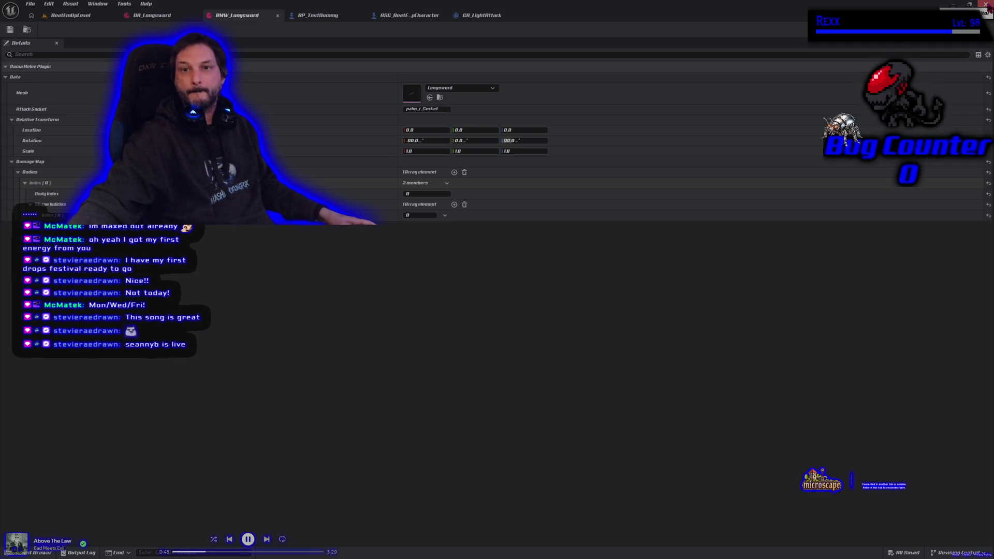
click(986, 5)
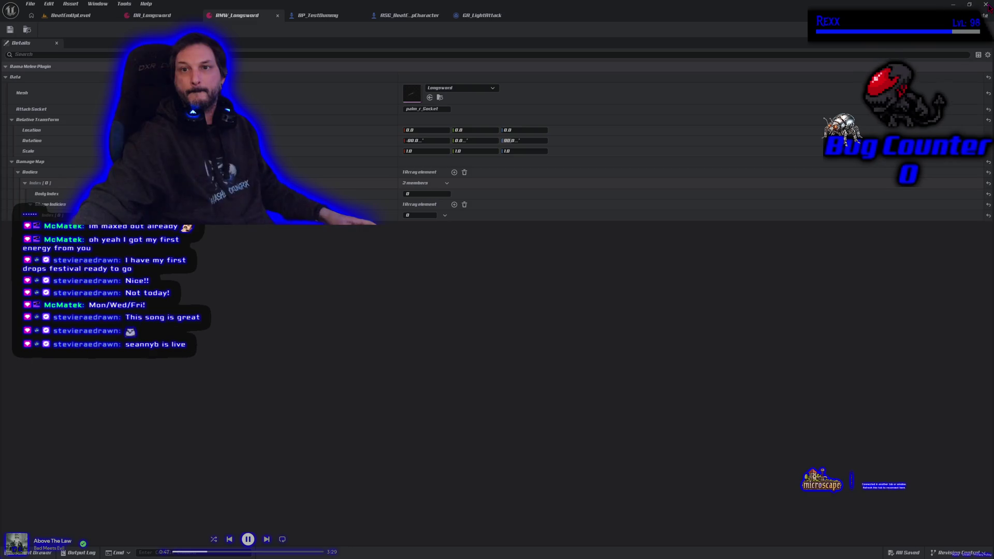